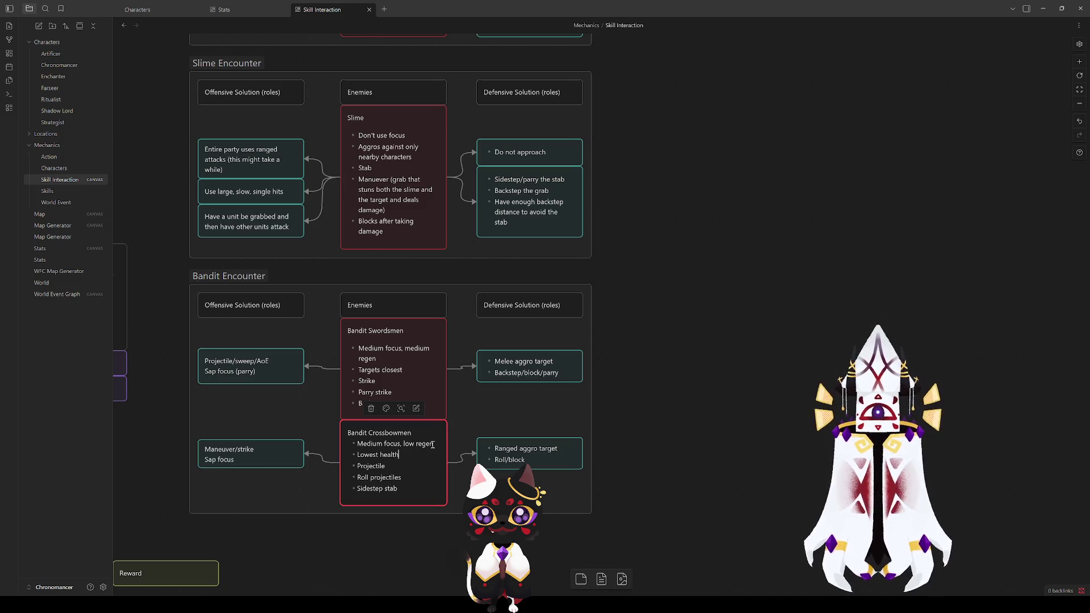
# Reword the Crossbowmen bullet to 'Targets lowest health' and enlarge the card and its group
pyautogui.press('Home')
pyautogui.hotkey('shift', 'Right')
pyautogui.write('Targets lowest heal')
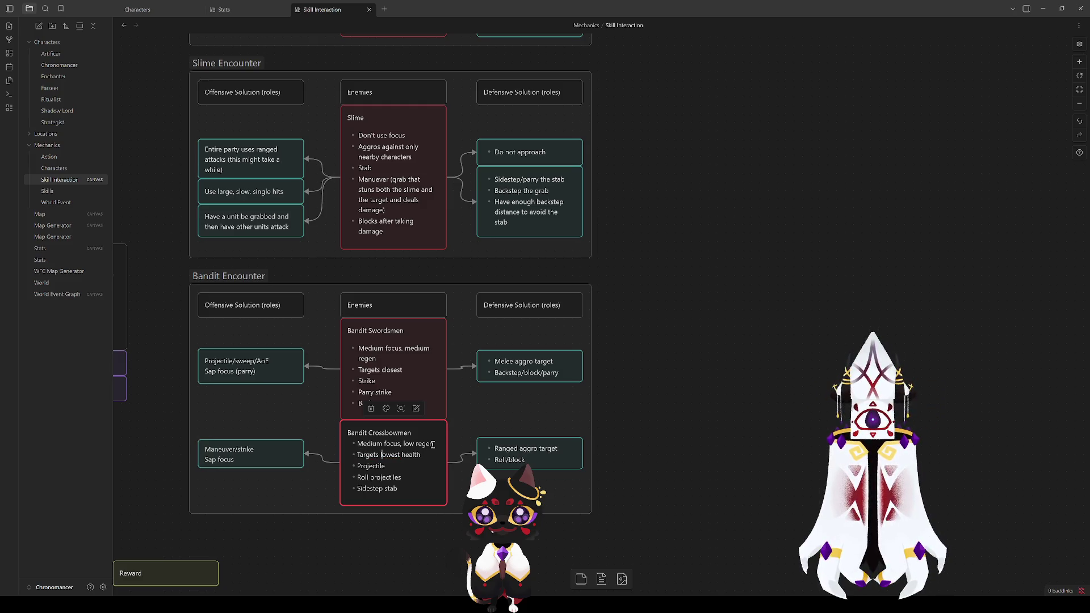
pyautogui.press('Escape')
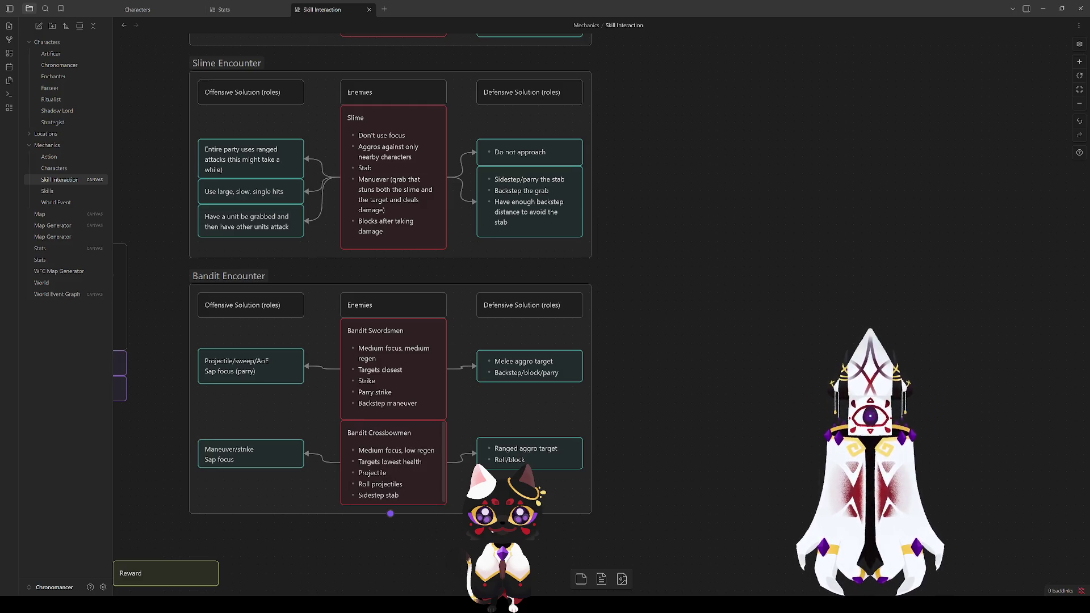
pyautogui.moveTo(461, 513); pyautogui.dragTo(437, 513)
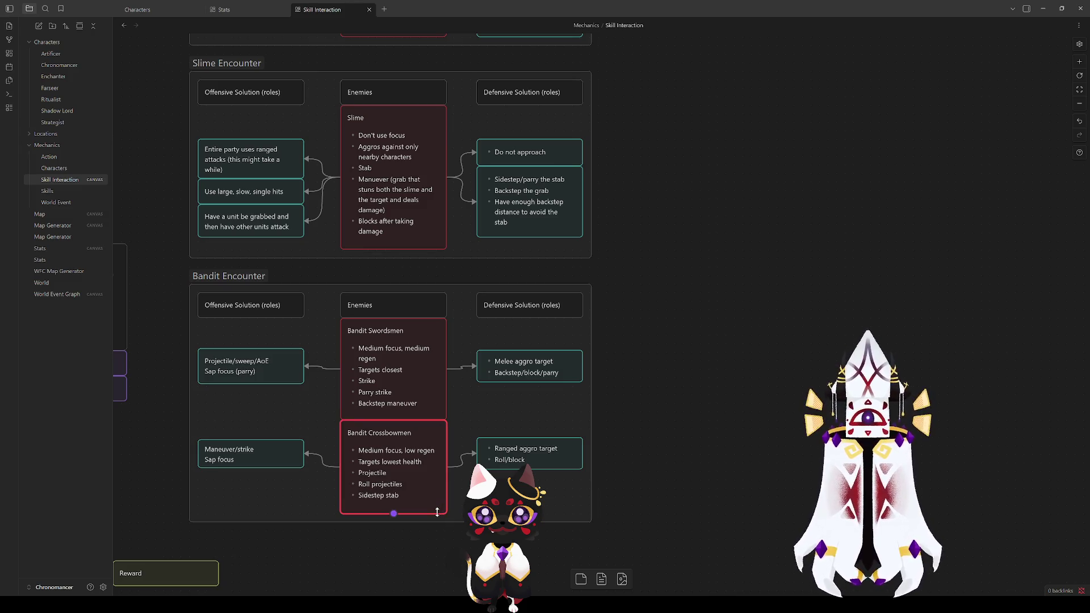
pyautogui.click(447, 537)
# Begin replacing the Ranged aggro target line with 'Lowest health' text
pyautogui.click(522, 454)
pyautogui.doubleClick(521, 454)
pyautogui.moveTo(560, 448); pyautogui.dragTo(495, 445)
pyautogui.write('Lowest health member')
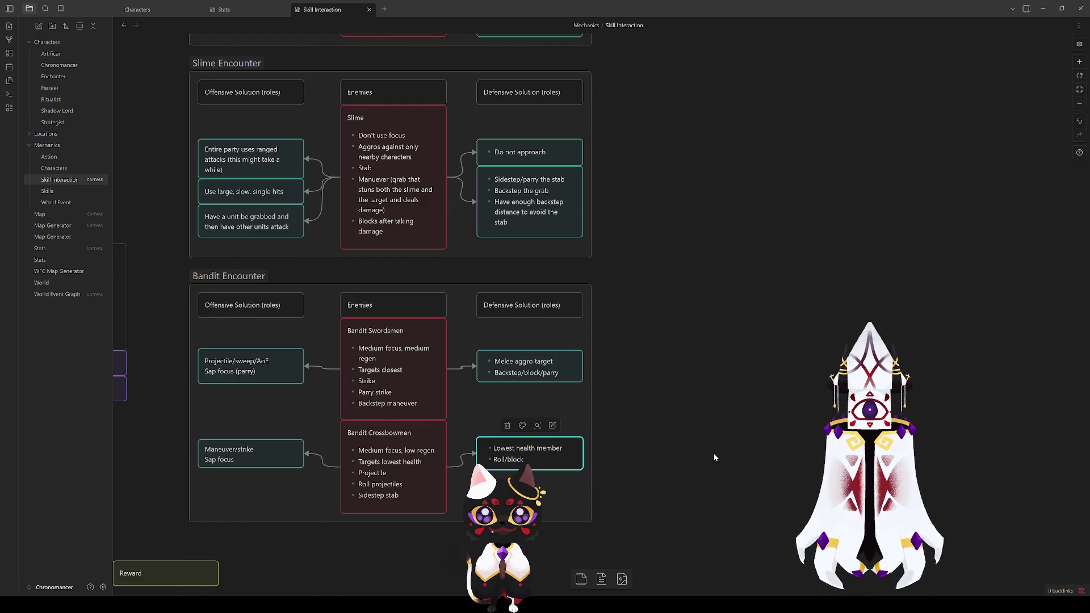
# Retitle the Melee aggro target card's heading to 'Aggressive melee unit'
pyautogui.click(714, 457)
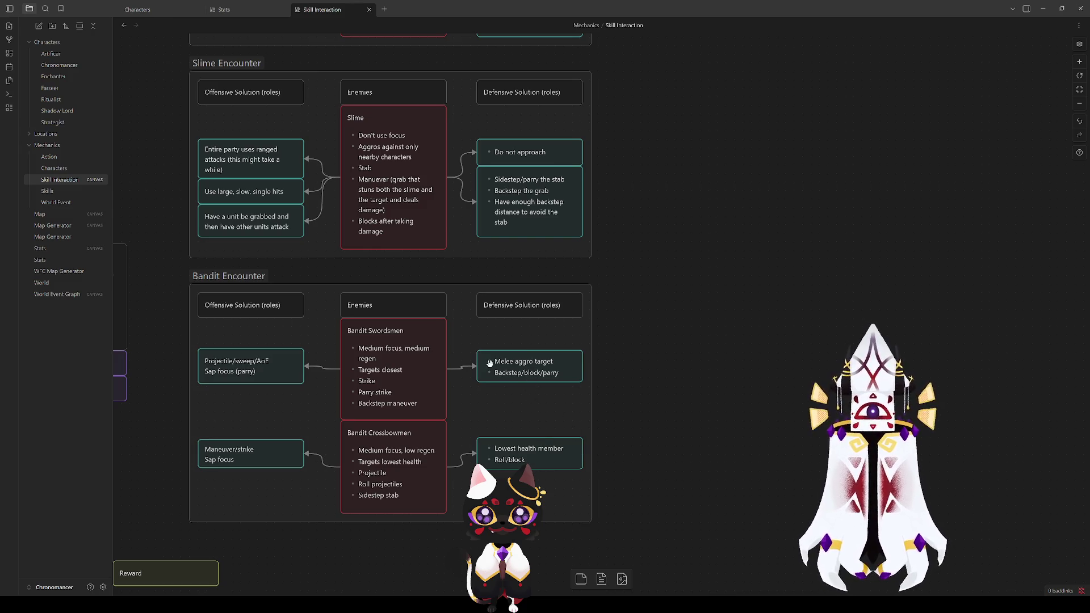
pyautogui.doubleClick(508, 362)
pyautogui.moveTo(493, 361); pyautogui.dragTo(567, 361)
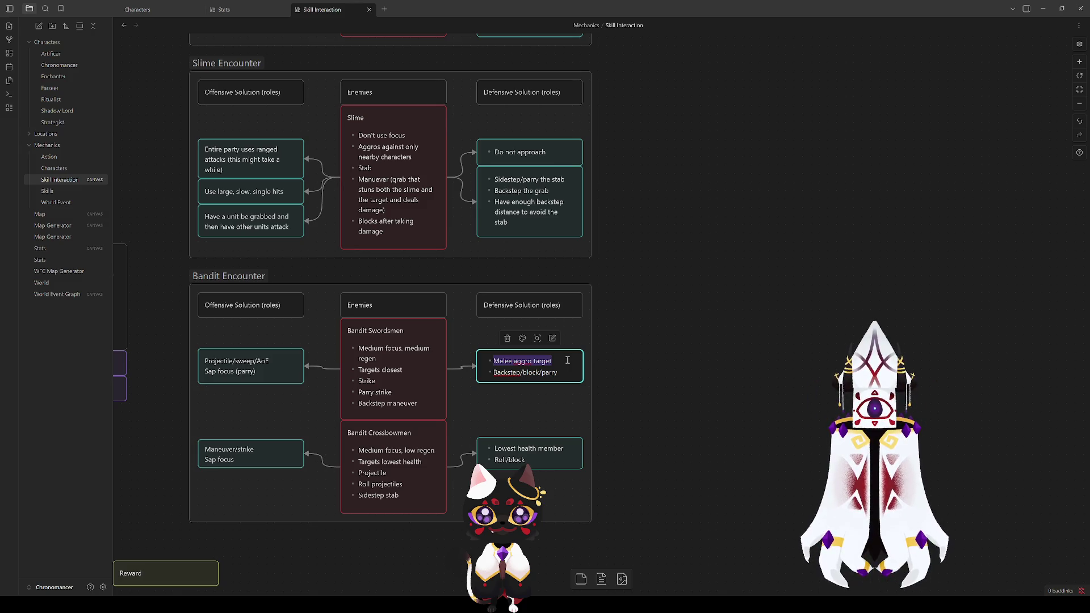
pyautogui.write('Melee')
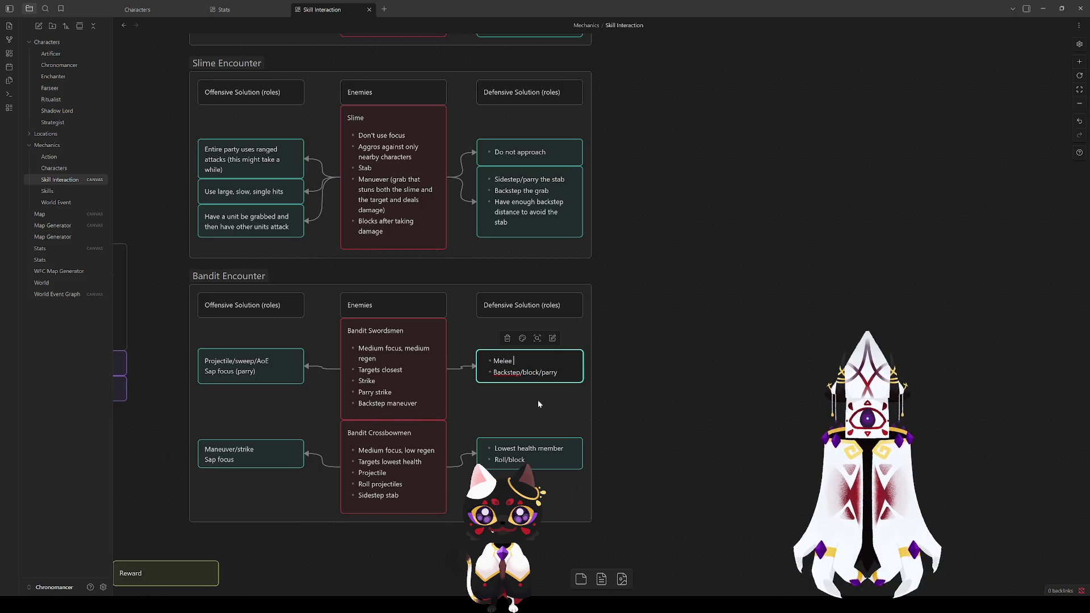
pyautogui.write('unit')
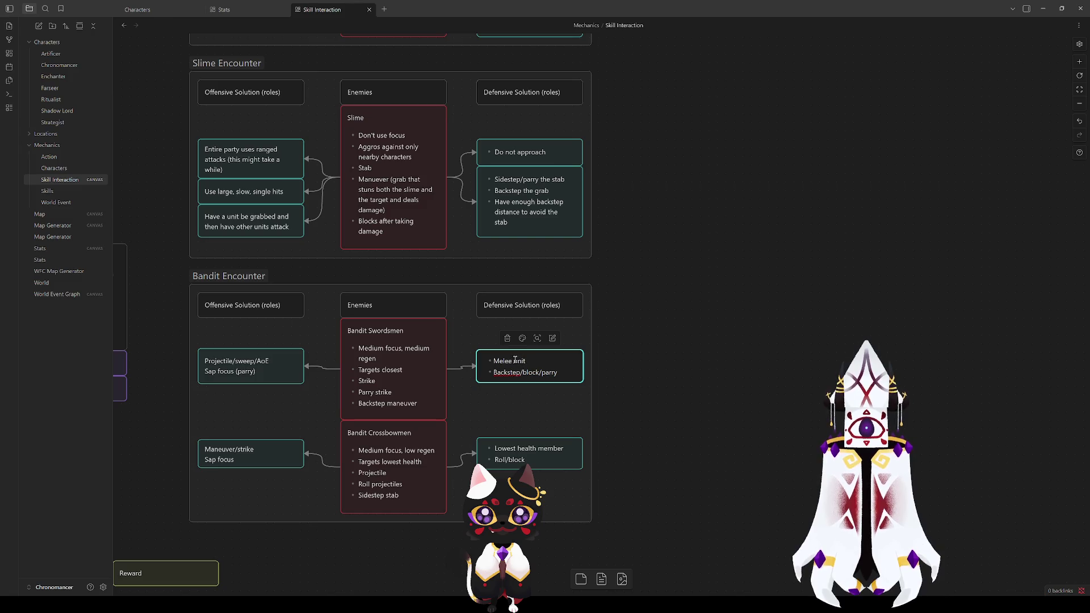
pyautogui.write('ggressive ')
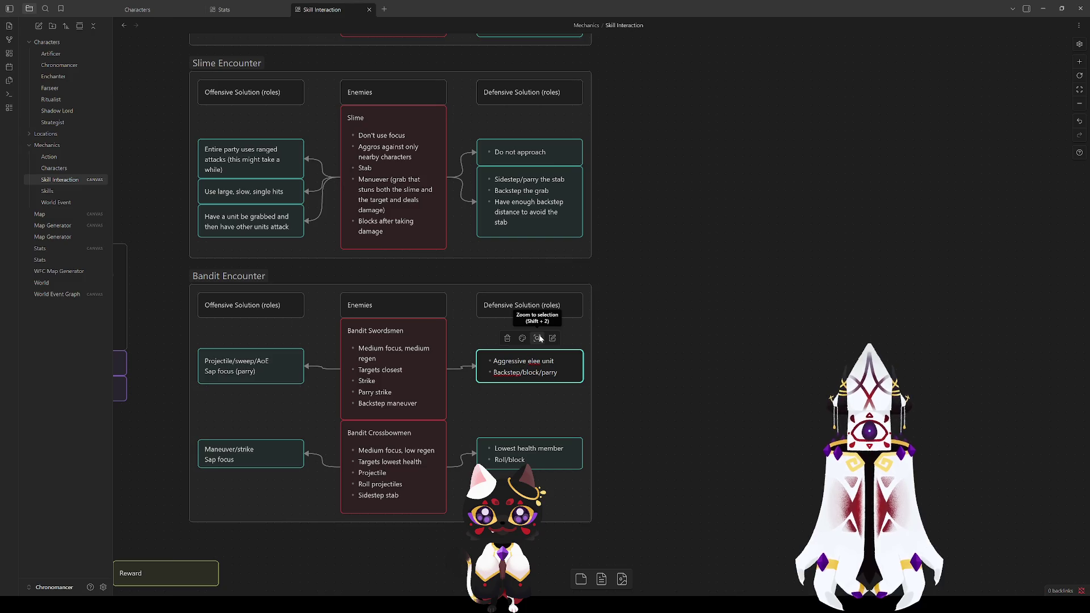
pyautogui.write('m')
# Change 'Lowest health member' to 'Lowest health unit' and remove its bullet
pyautogui.click(545, 447)
pyautogui.doubleClick(549, 447)
pyautogui.write('unit')
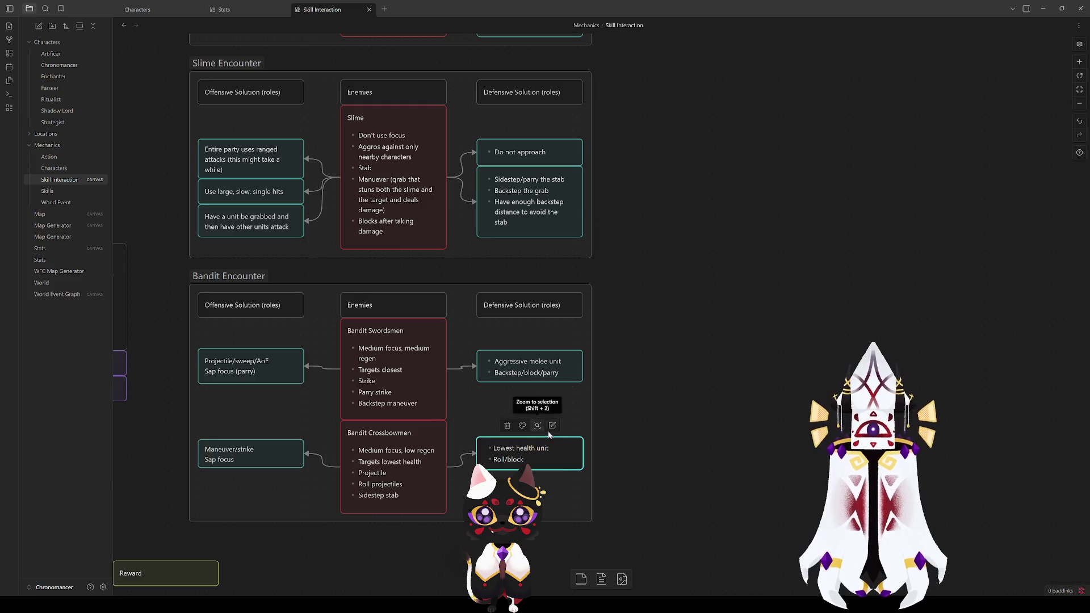
pyautogui.click(500, 449)
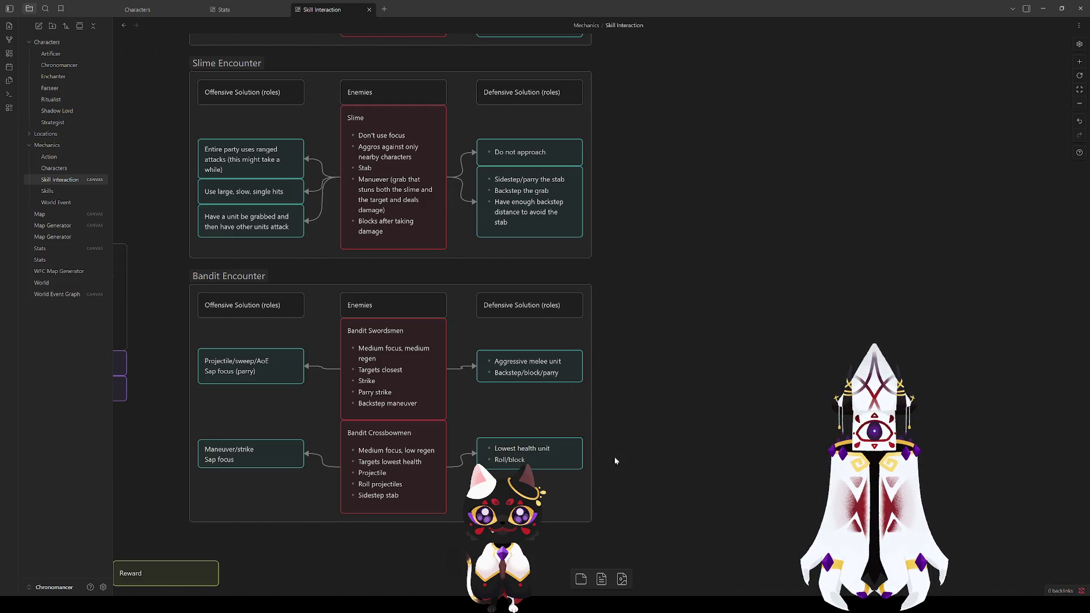
pyautogui.press('Home')
pyautogui.press('BackSpace')
pyautogui.click(528, 414)
# Remove the bullet from 'Aggressive melee unit' and adjust both defensive cards' heights
pyautogui.doubleClick(517, 370)
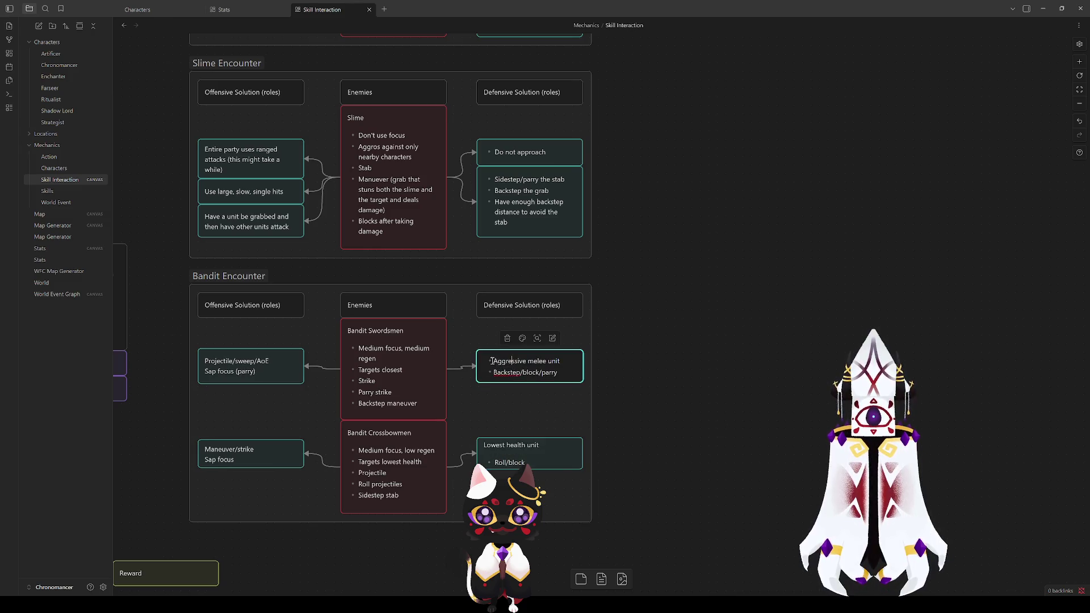
pyautogui.press('Home')
pyautogui.press('BackSpace')
pyautogui.click(685, 387)
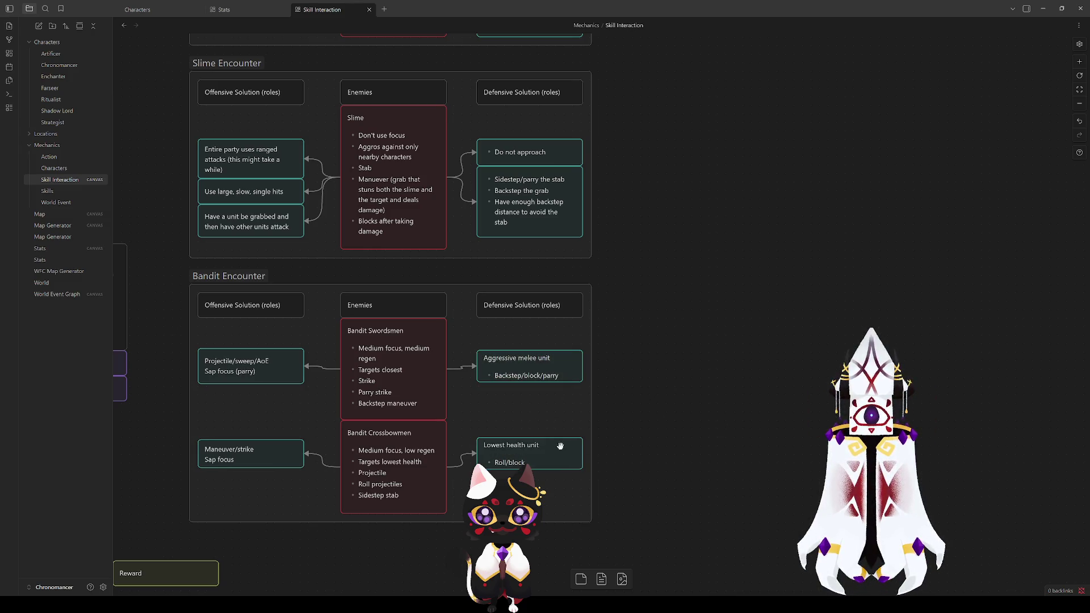
pyautogui.click(559, 473)
pyautogui.moveTo(552, 384); pyautogui.dragTo(552, 389)
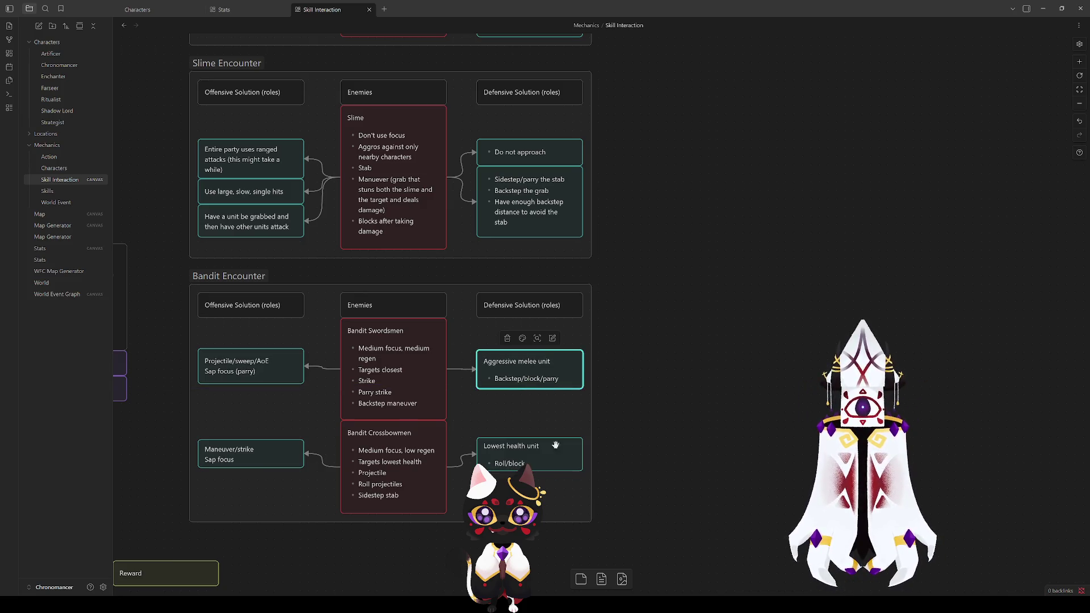
pyautogui.moveTo(549, 474); pyautogui.dragTo(550, 483)
# Finish the Lowest health unit card resize, then select the Slime card and clear the selection
pyautogui.click(748, 410)
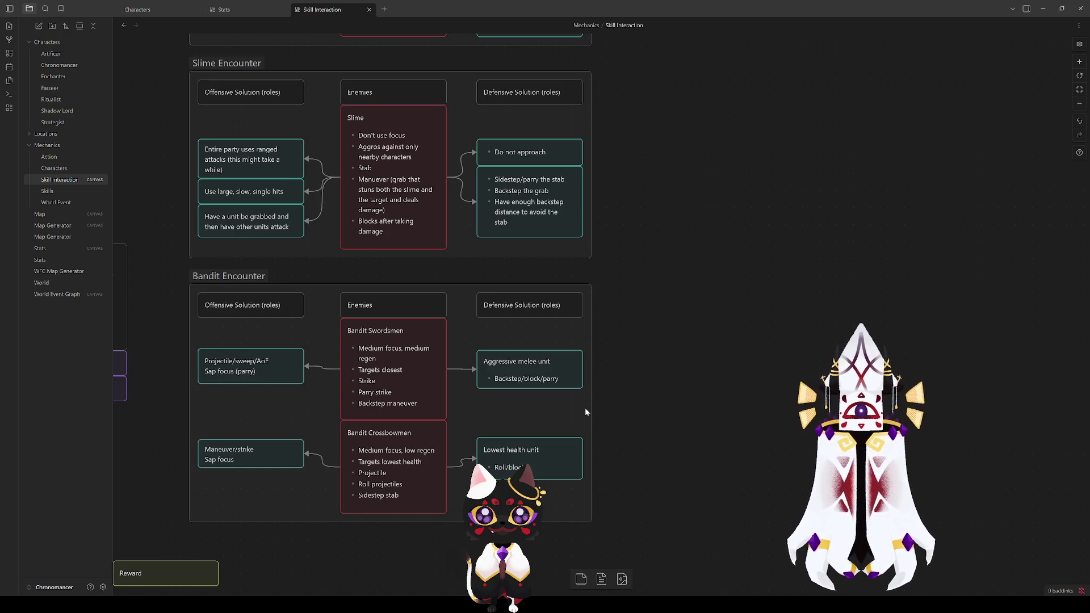
pyautogui.click(402, 196)
pyautogui.click(680, 269)
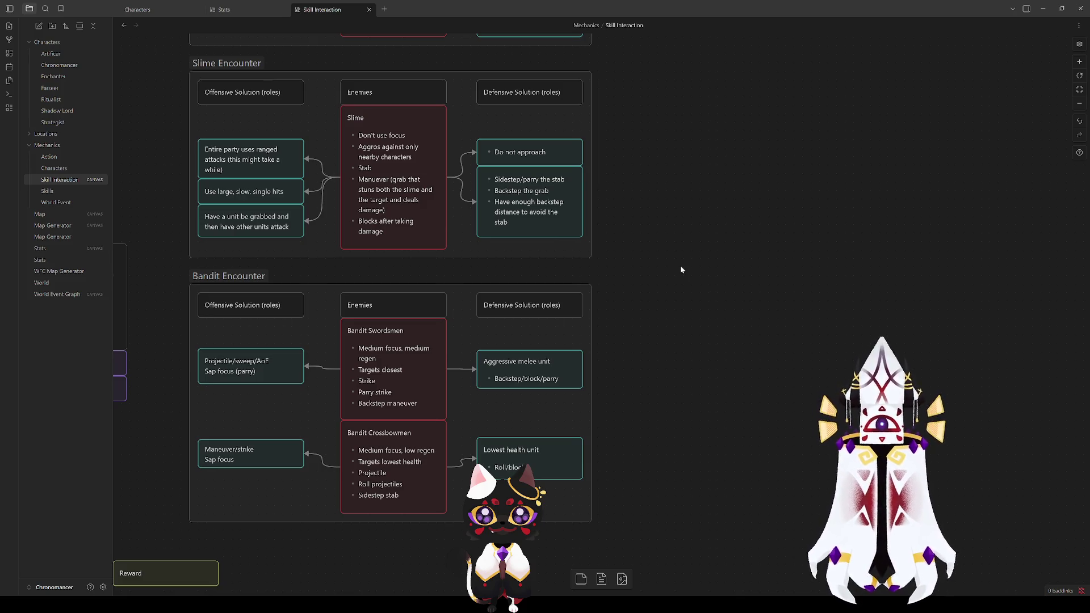
# Move the Maneuver/strike and Lowest health unit cards down, level with the Crossbowmen card
pyautogui.moveTo(677, 246)
pyautogui.mouseDown()
pyautogui.moveTo(829, 156)
pyautogui.moveTo(875, 88)
pyautogui.moveTo(750, 343)
pyautogui.moveTo(778, 250)
pyautogui.mouseUp()
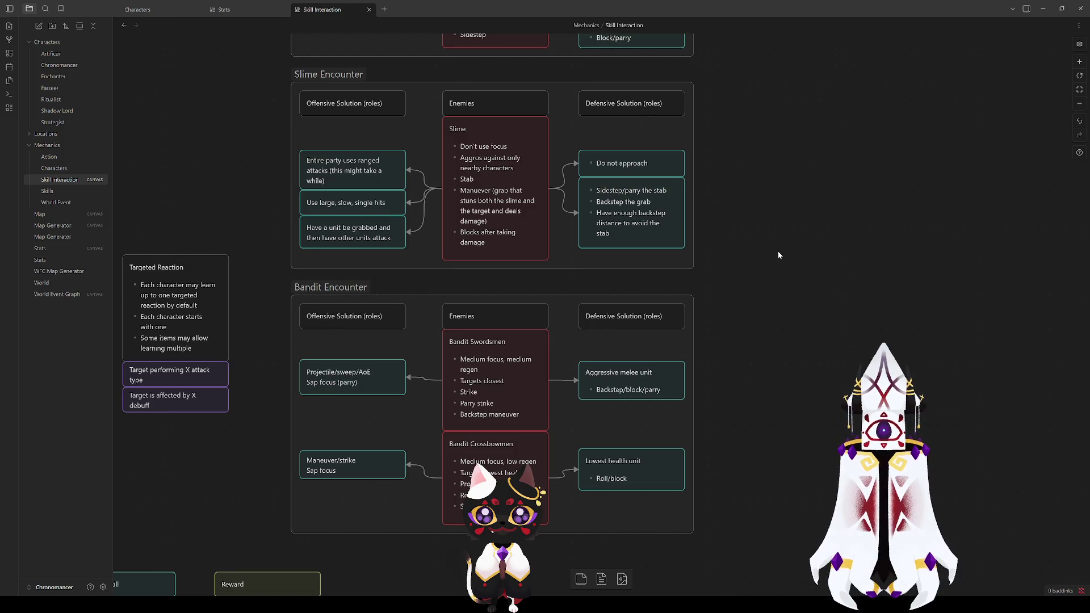
pyautogui.click(343, 379)
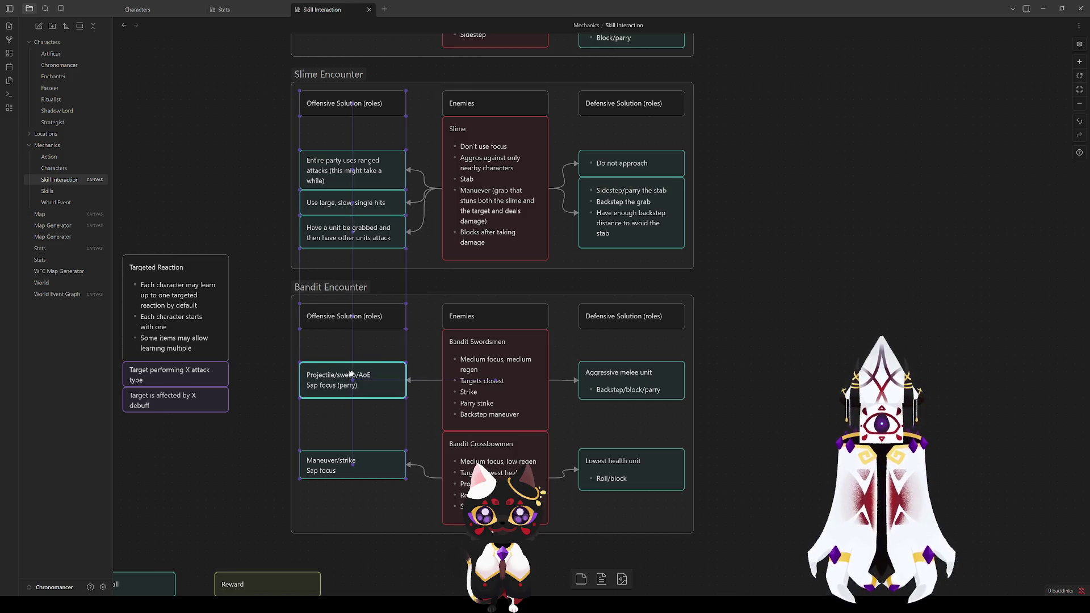
pyautogui.moveTo(344, 469); pyautogui.dragTo(344, 483)
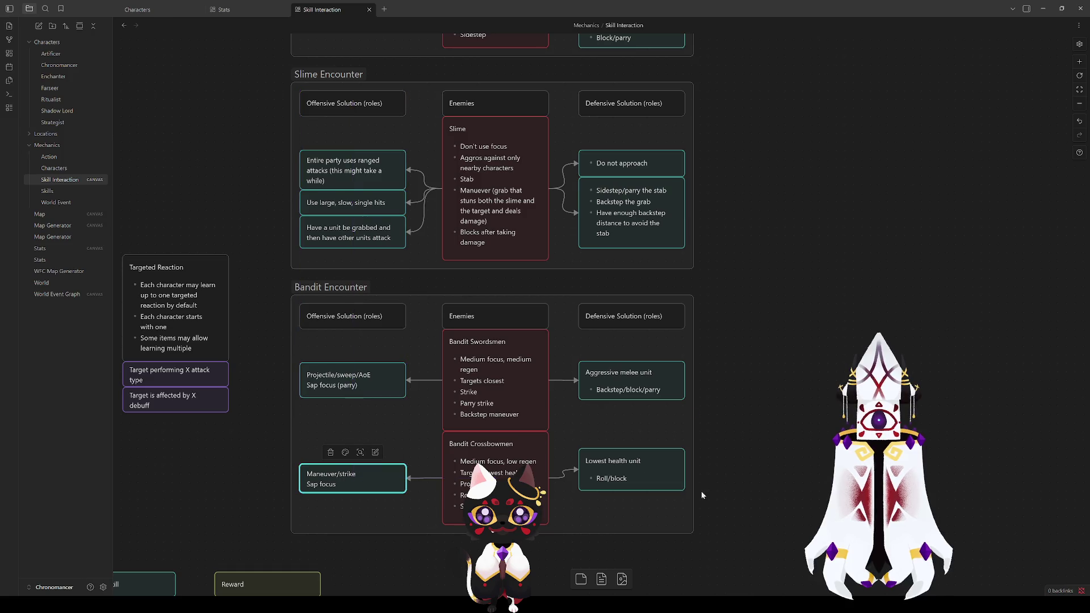
pyautogui.moveTo(634, 462); pyautogui.dragTo(634, 470)
pyautogui.click(788, 349)
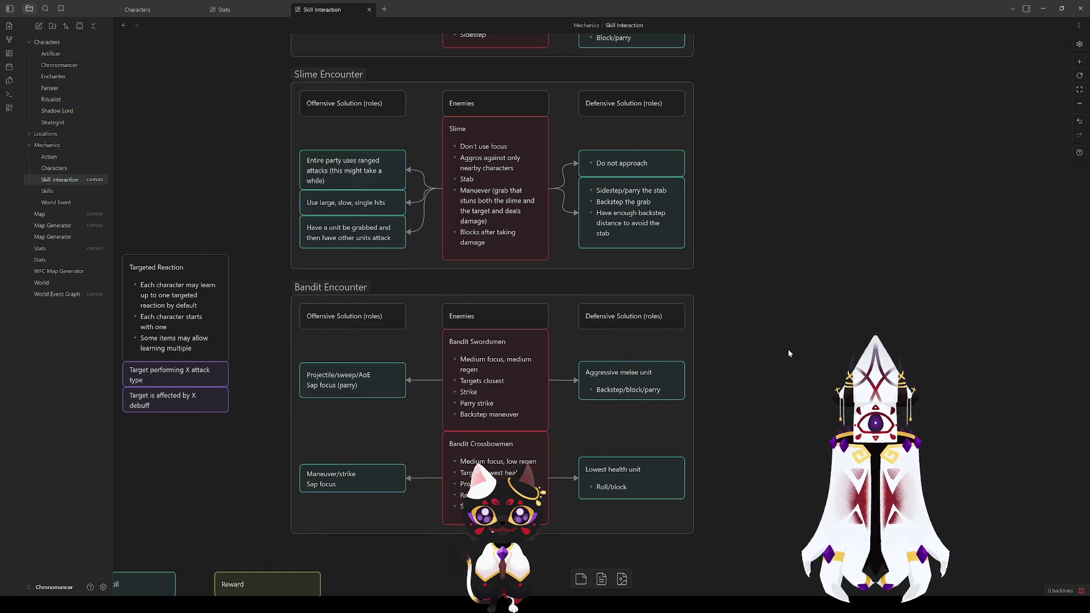
# Nudge the Aggressive melee unit card slightly and select the whole Bandit Encounter group
pyautogui.moveTo(645, 382); pyautogui.dragTo(645, 383)
pyautogui.click(718, 348)
pyautogui.moveTo(760, 540)
pyautogui.mouseDown()
pyautogui.moveTo(255, 275)
pyautogui.moveTo(267, 292)
pyautogui.moveTo(292, 290)
pyautogui.mouseUp()
pyautogui.click(764, 379)
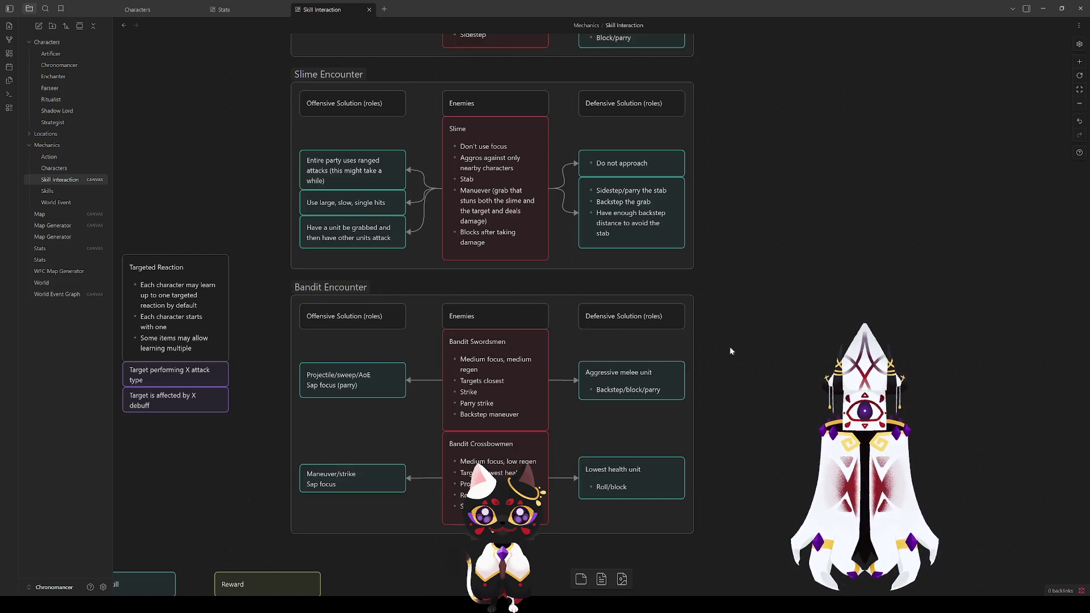
# Raise the Wolf Pack Encounter group's top edge and move its cards up
pyautogui.scroll(6, 730, 346)
pyautogui.click(476, 375)
pyautogui.click(479, 373)
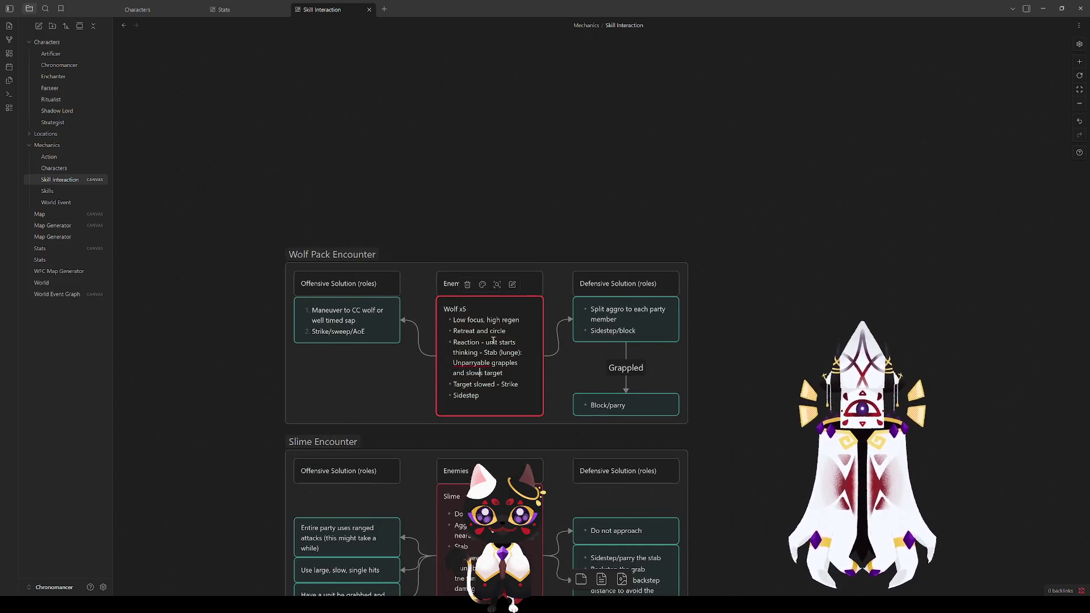
pyautogui.moveTo(479, 263); pyautogui.dragTo(470, 236)
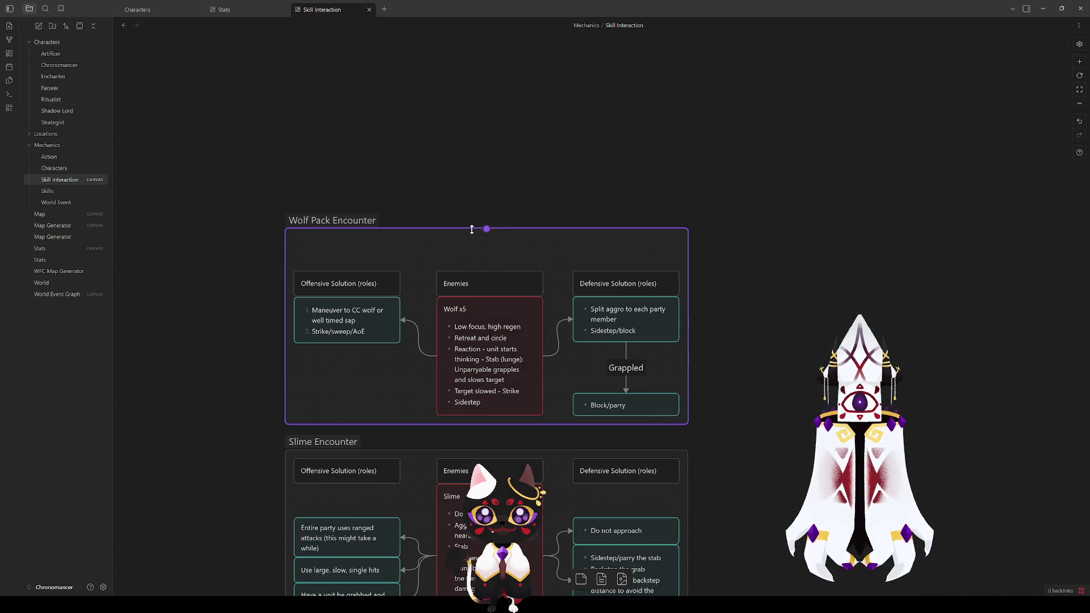
pyautogui.moveTo(324, 266)
pyautogui.mouseDown()
pyautogui.moveTo(372, 283)
pyautogui.moveTo(311, 249)
pyautogui.moveTo(534, 378)
pyautogui.moveTo(625, 360)
pyautogui.mouseUp()
pyautogui.moveTo(624, 320); pyautogui.dragTo(619, 295)
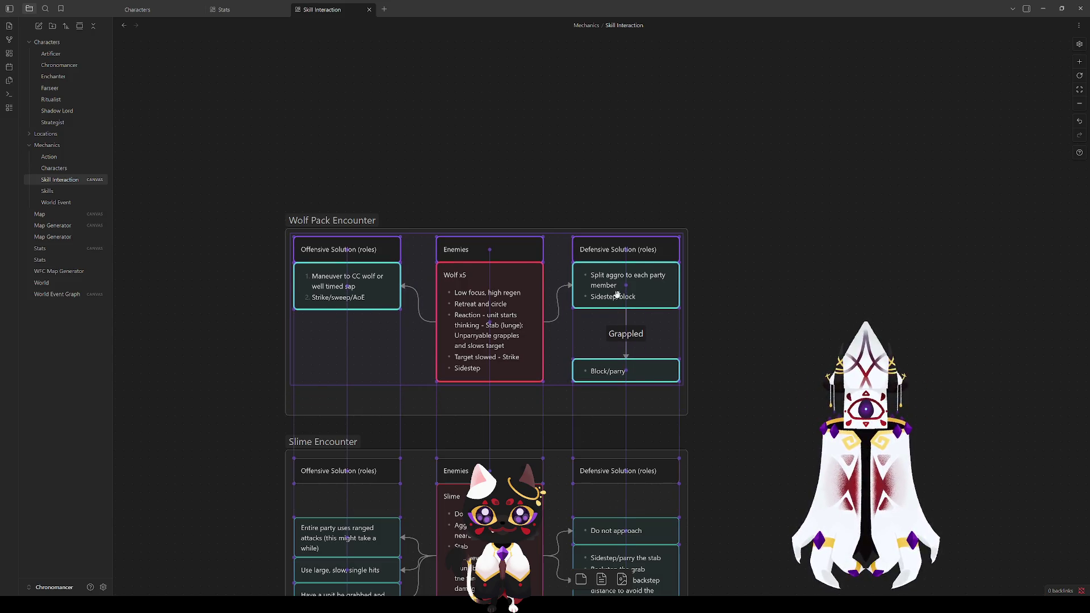
# Make the Wolf x5 card taller and insert a new bullet above 'Retreat and circle'
pyautogui.click(832, 341)
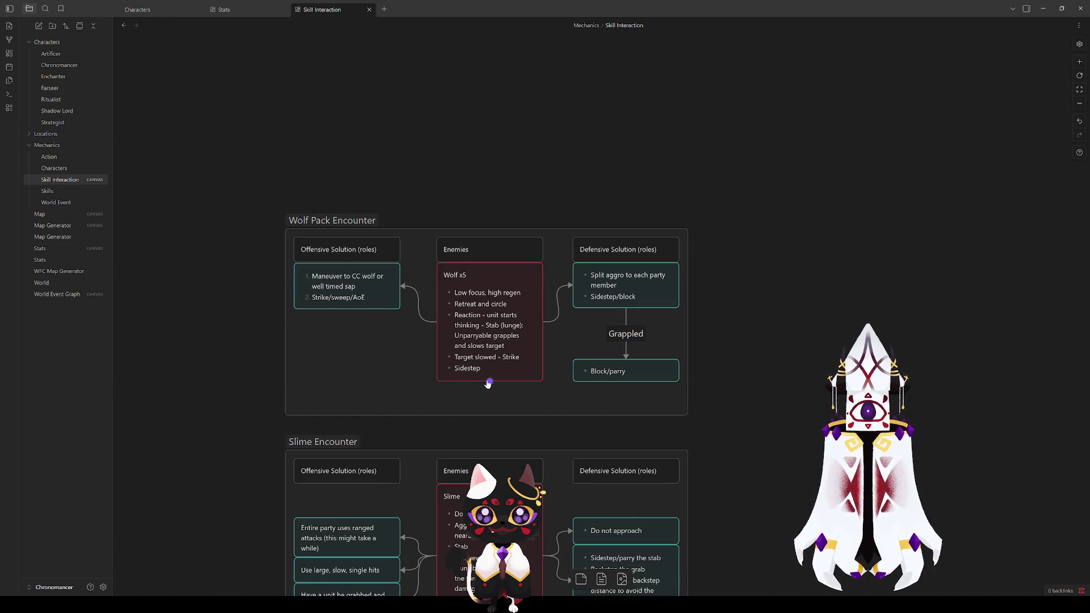
pyautogui.moveTo(518, 381); pyautogui.dragTo(517, 390)
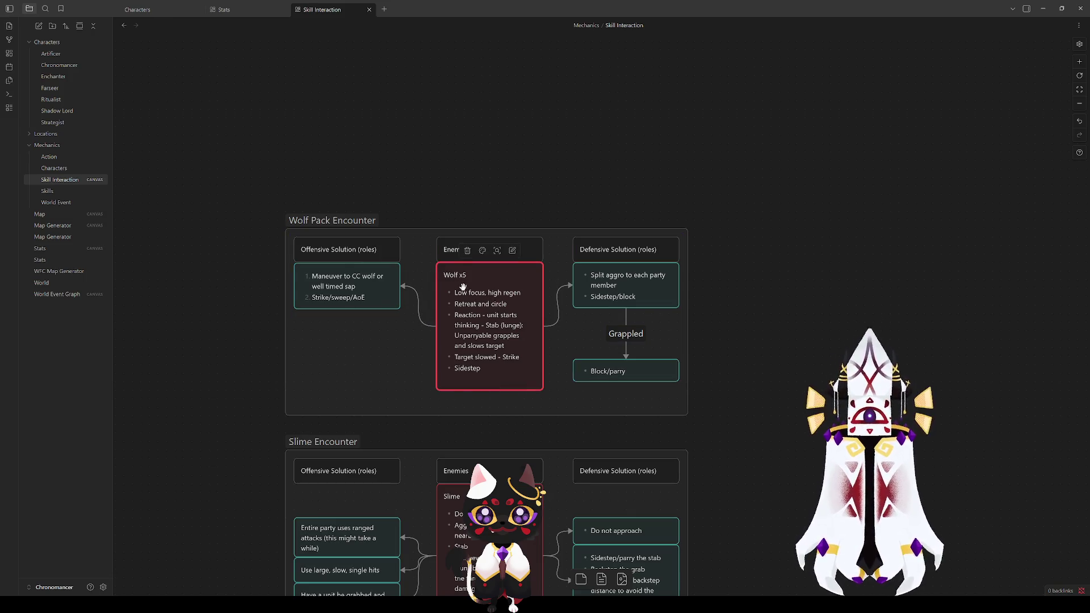
pyautogui.doubleClick(514, 302)
pyautogui.click(454, 296)
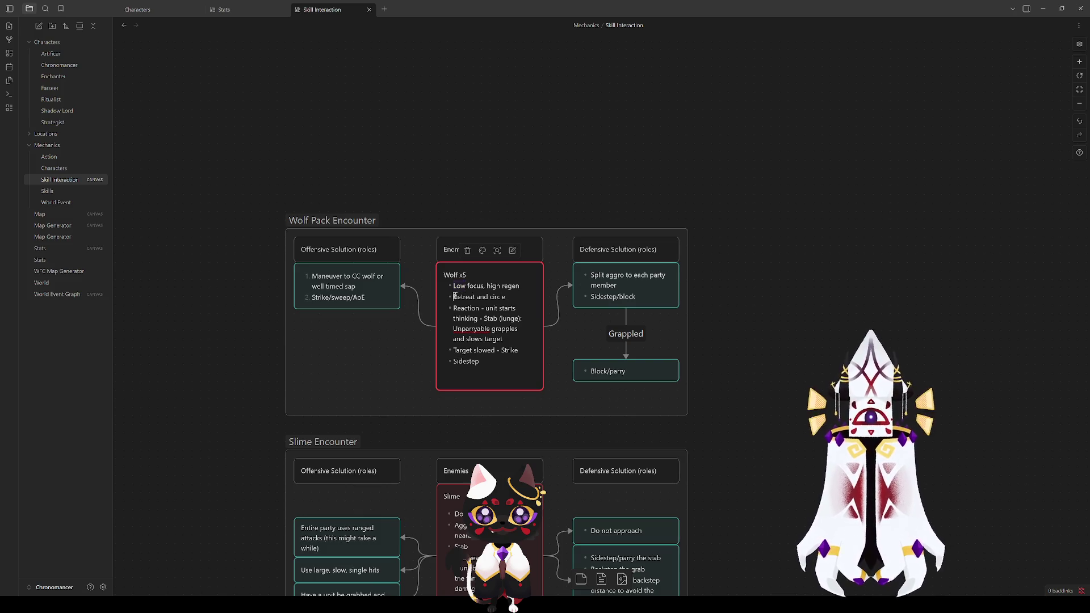
pyautogui.press('Return')
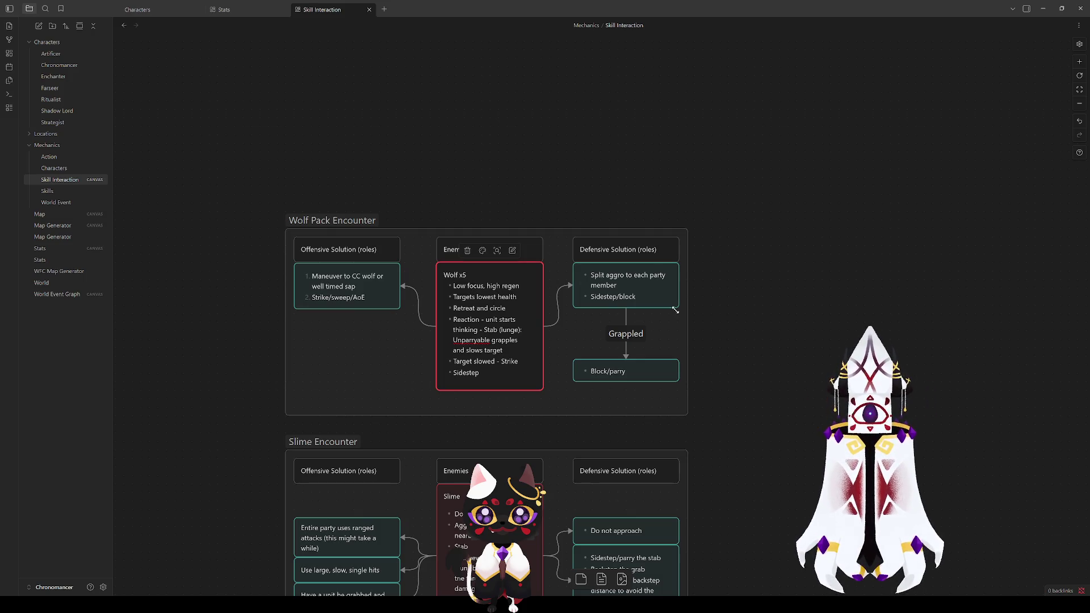
pyautogui.click(707, 425)
pyautogui.moveTo(489, 390); pyautogui.dragTo(539, 405)
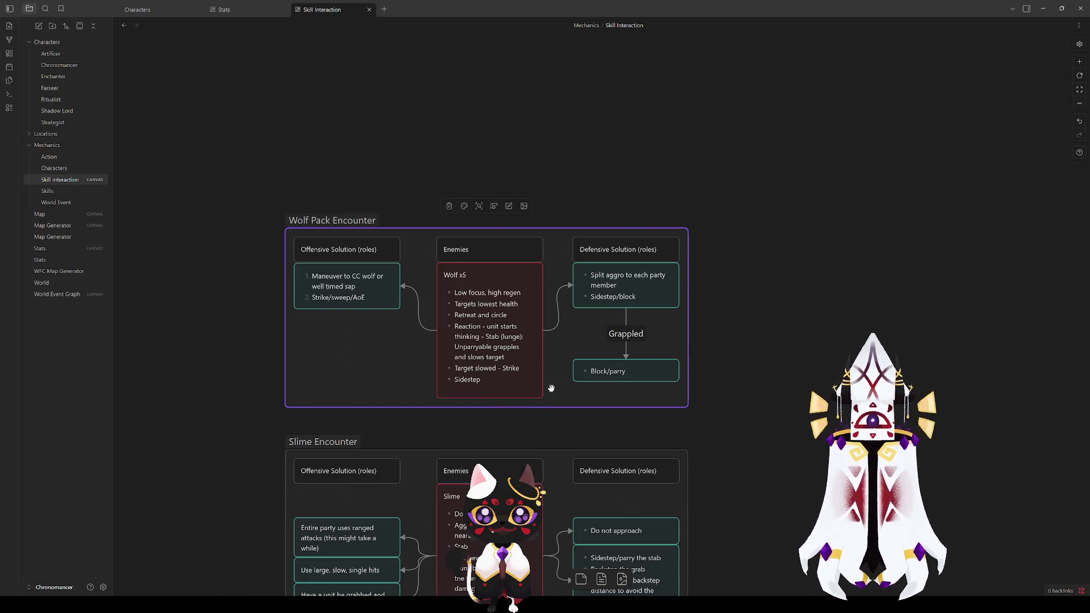
pyautogui.moveTo(326, 220); pyautogui.dragTo(325, 239)
pyautogui.scroll(-5, 272, 373)
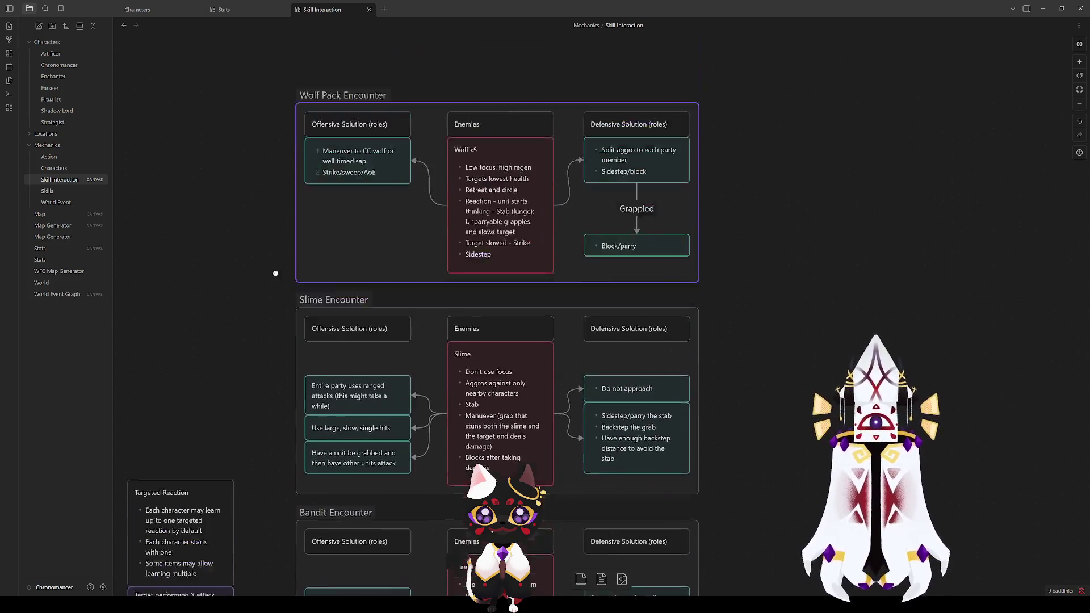
pyautogui.scroll(2, 267, 290)
pyautogui.click(248, 312)
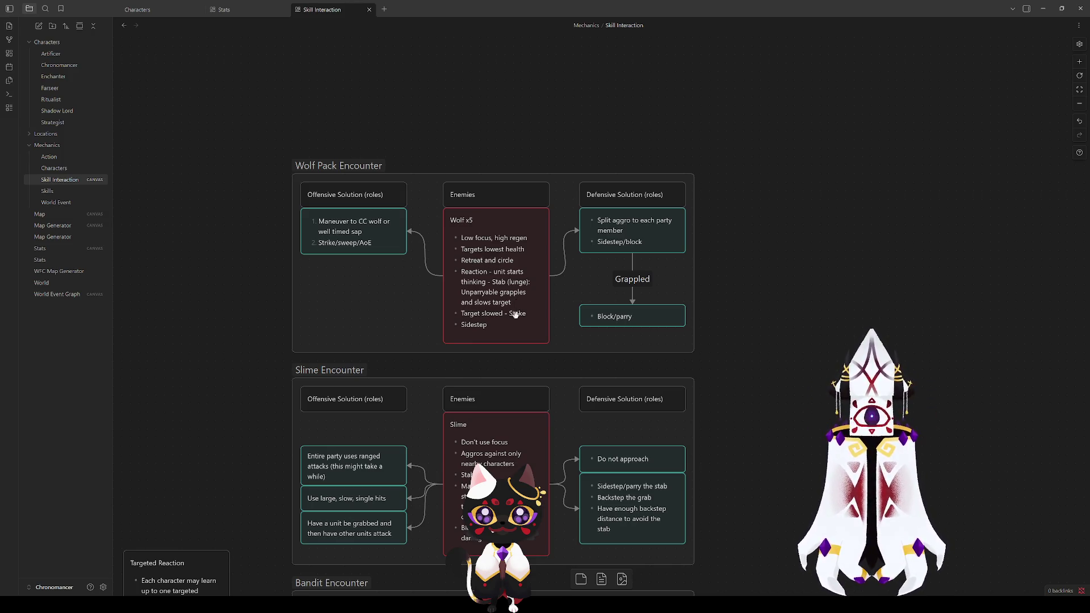
# Open the Split aggro card's text and exit without changes
pyautogui.click(622, 230)
pyautogui.click(769, 189)
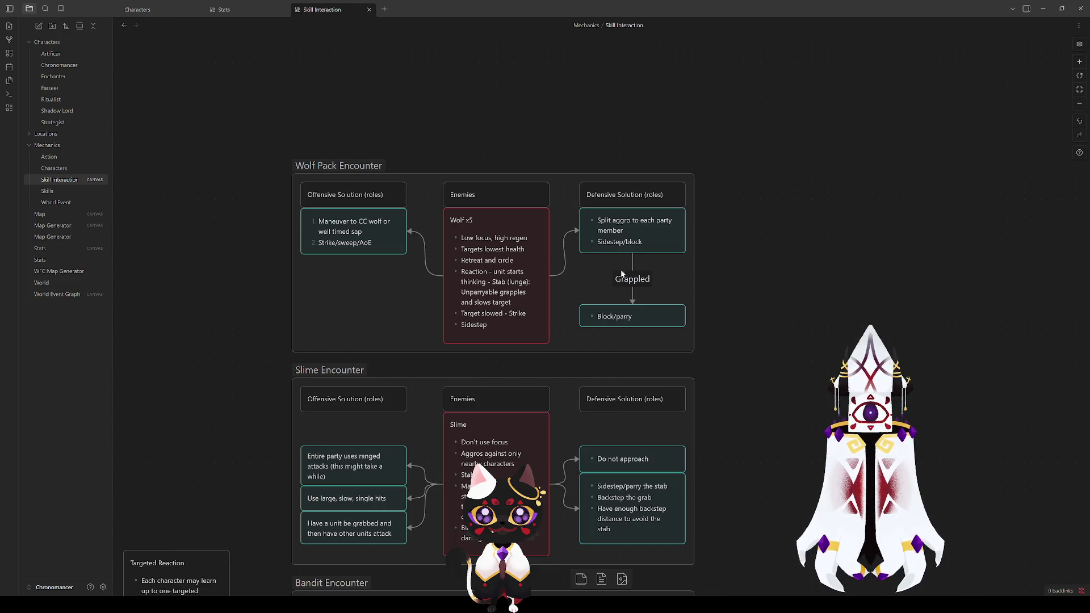
pyautogui.doubleClick(619, 231)
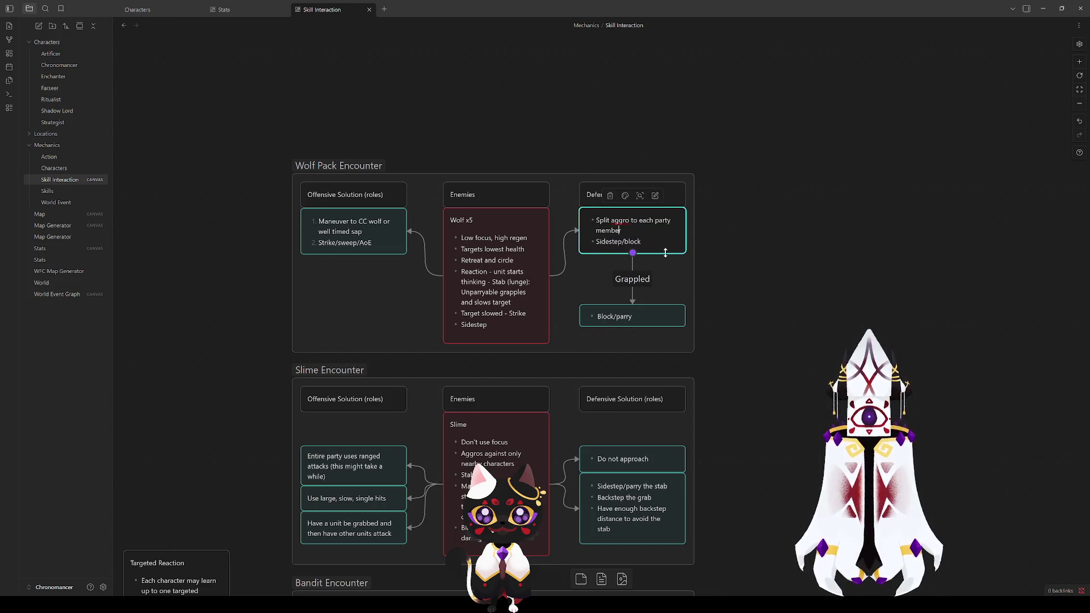
pyautogui.click(713, 249)
# Add 'No target:' before 'Retreat and circle' and 'unless another wolf has targeted them' on Wolf x5
pyautogui.click(472, 252)
pyautogui.click(492, 250)
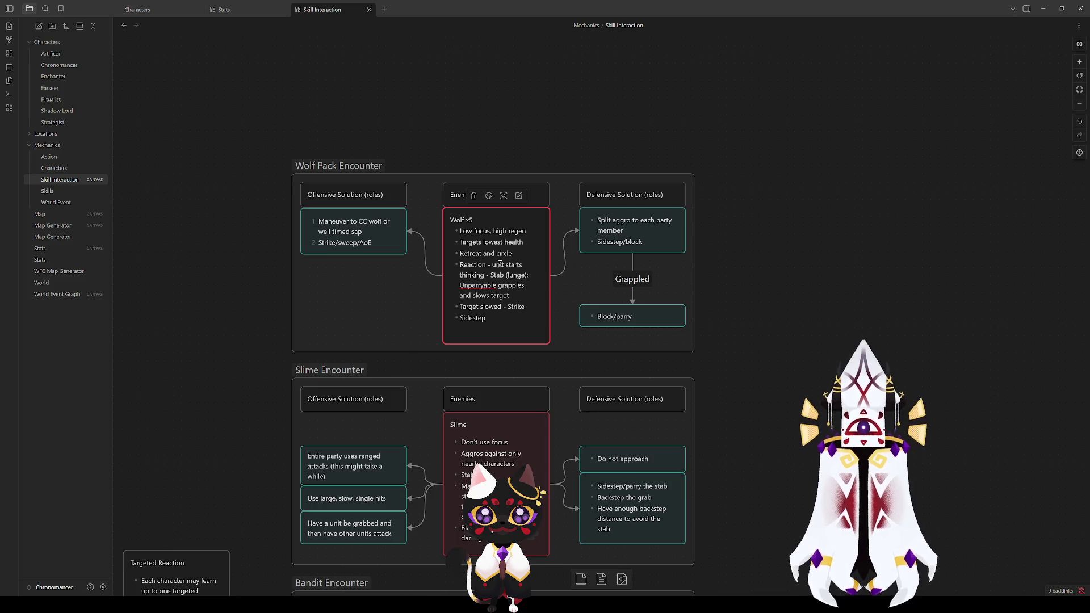
pyautogui.write('No target: r')
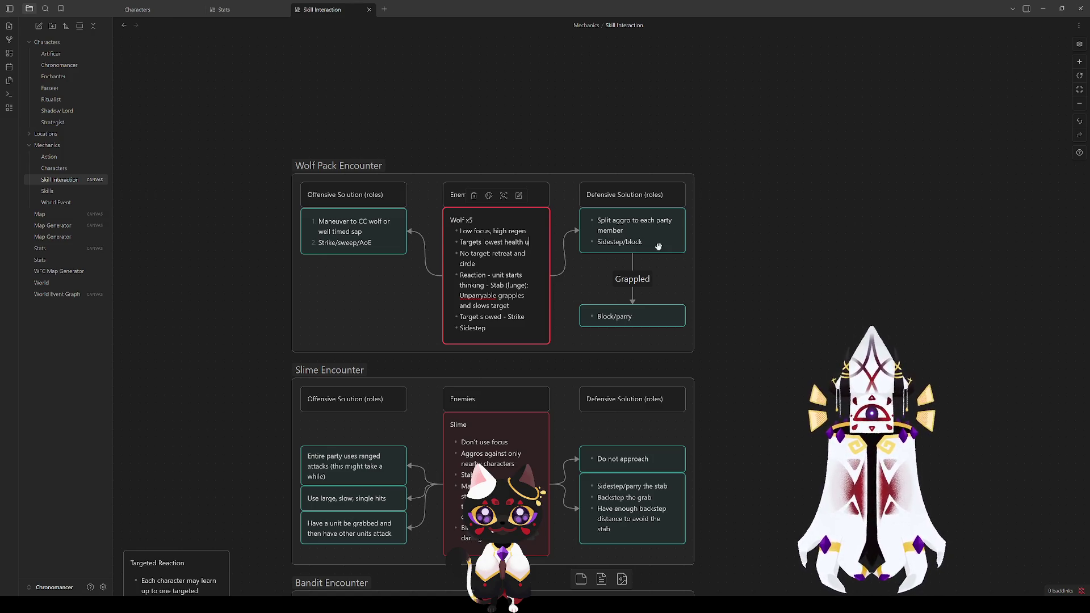
pyautogui.write('less another wolf')
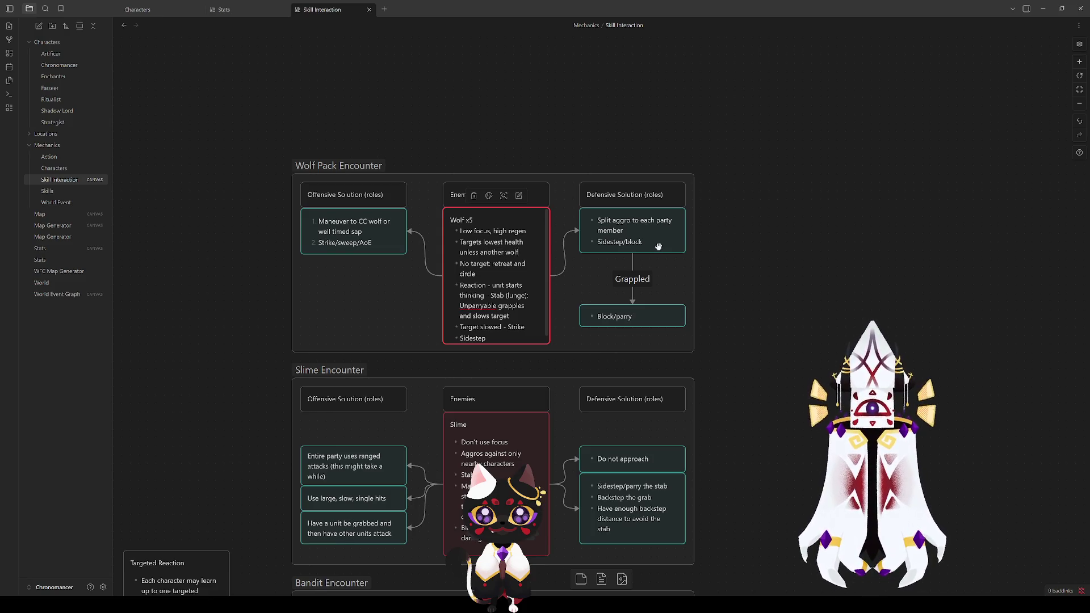
pyautogui.write(' has targeted them')
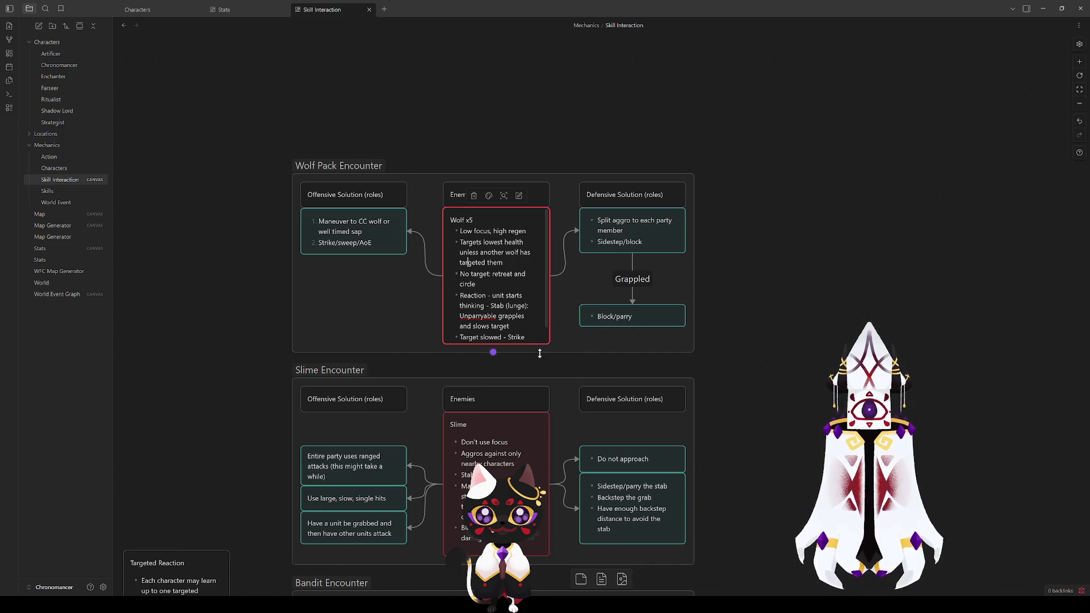
pyautogui.moveTo(540, 354); pyautogui.dragTo(540, 361)
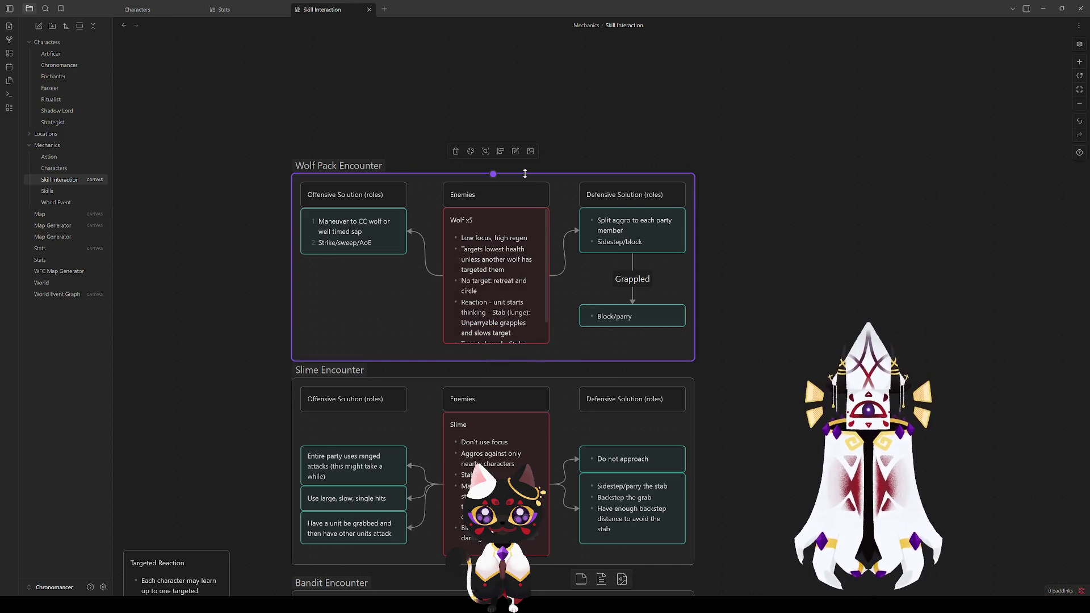
# Extend the Wolf Pack group and Wolf x5 card downward, then shift the group down slightly
pyautogui.moveTo(523, 170)
pyautogui.mouseDown()
pyautogui.moveTo(368, 170)
pyautogui.moveTo(330, 149)
pyautogui.moveTo(331, 134)
pyautogui.mouseUp()
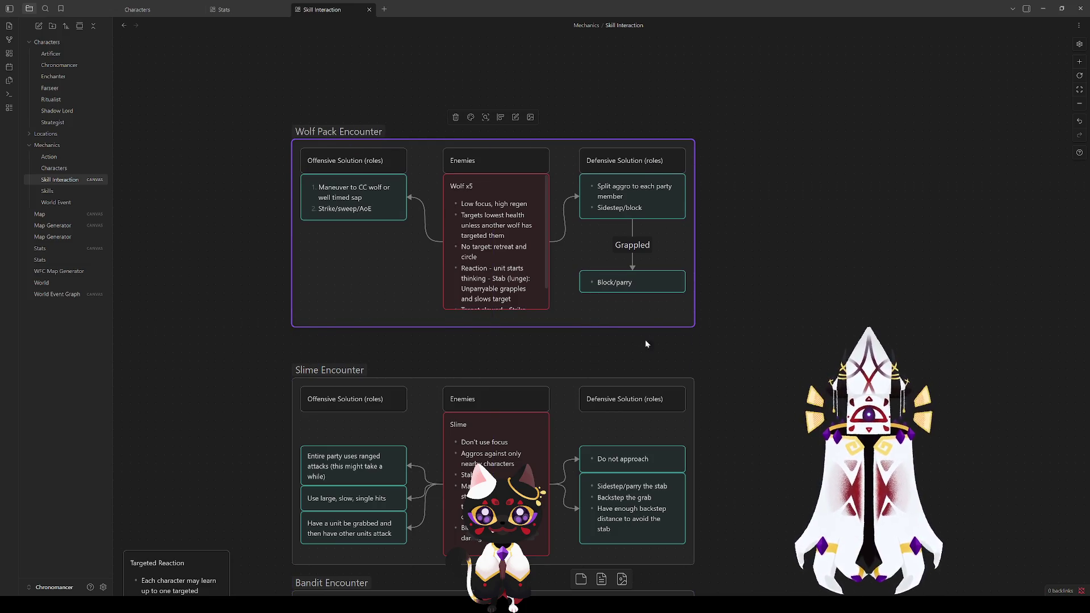
pyautogui.moveTo(617, 330); pyautogui.dragTo(611, 344)
pyautogui.moveTo(532, 310); pyautogui.dragTo(532, 333)
pyautogui.click(564, 351)
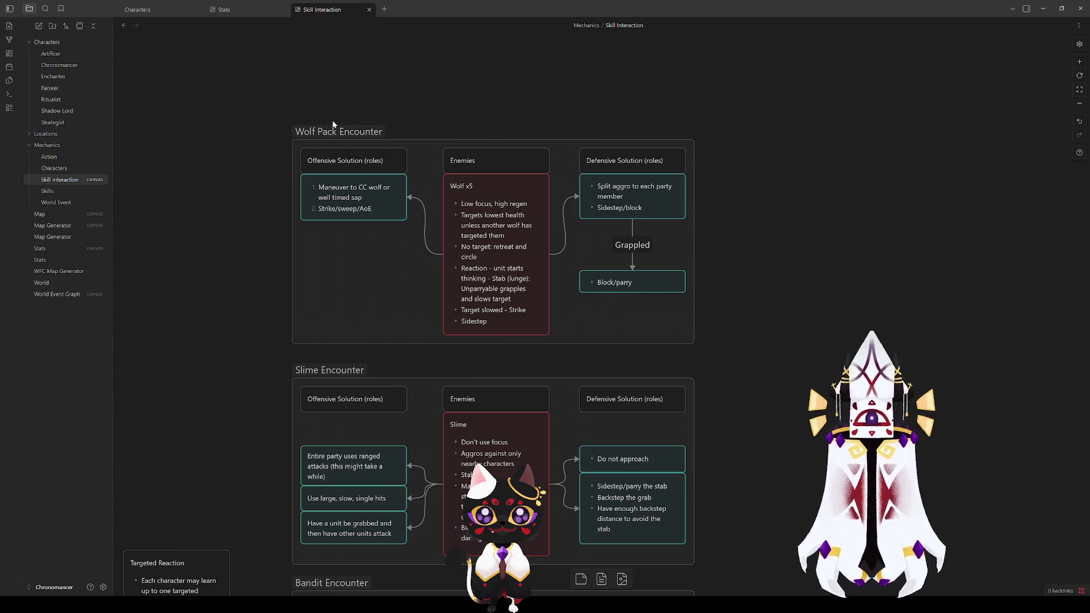
pyautogui.moveTo(333, 127); pyautogui.dragTo(334, 134)
pyautogui.click(288, 192)
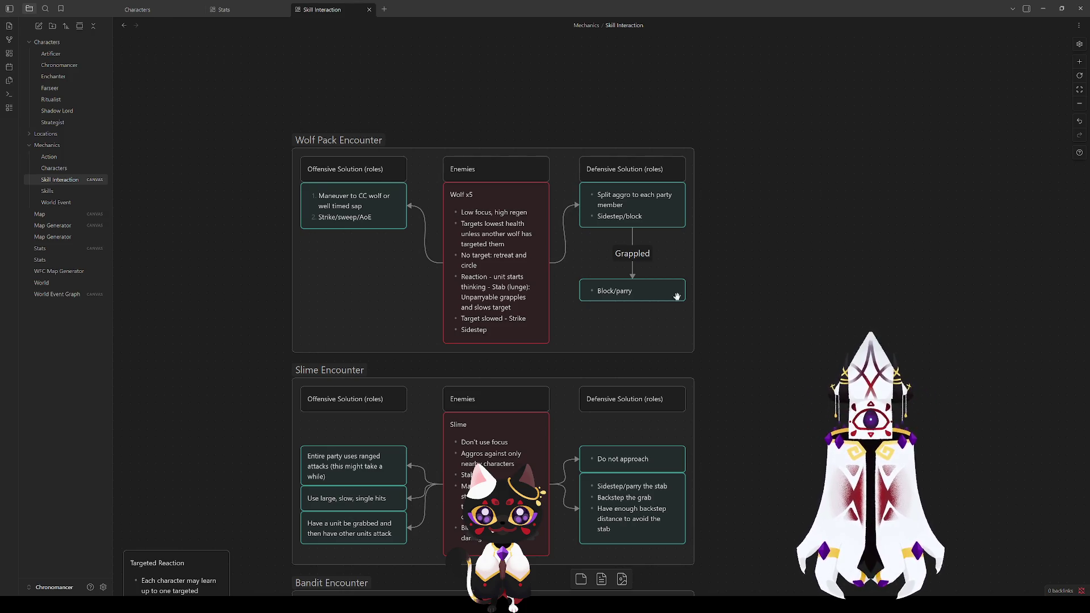
pyautogui.hscroll(-2, 786, 314)
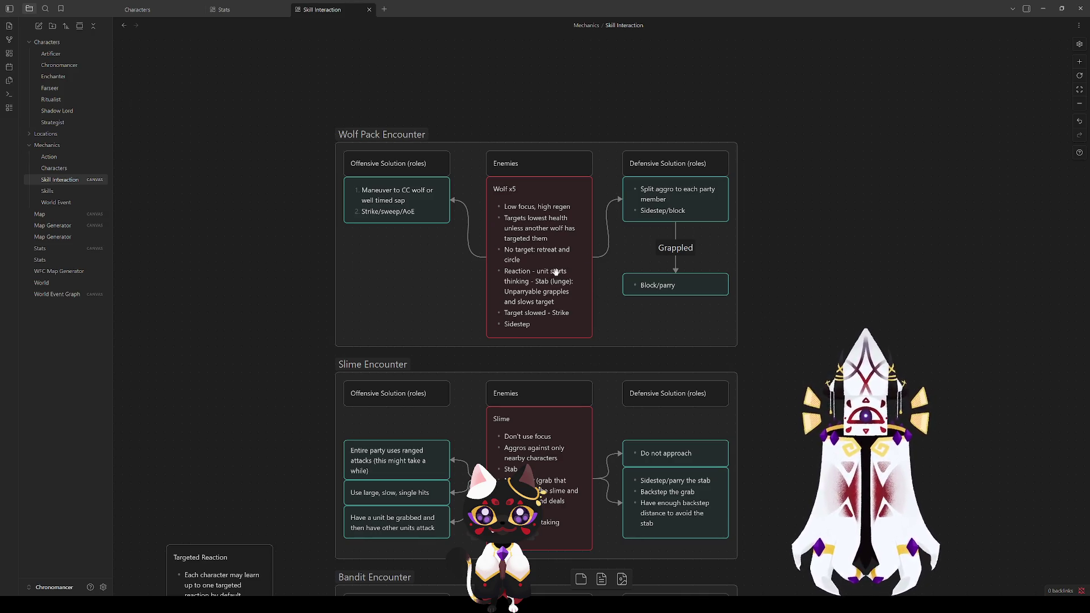
pyautogui.doubleClick(504, 249)
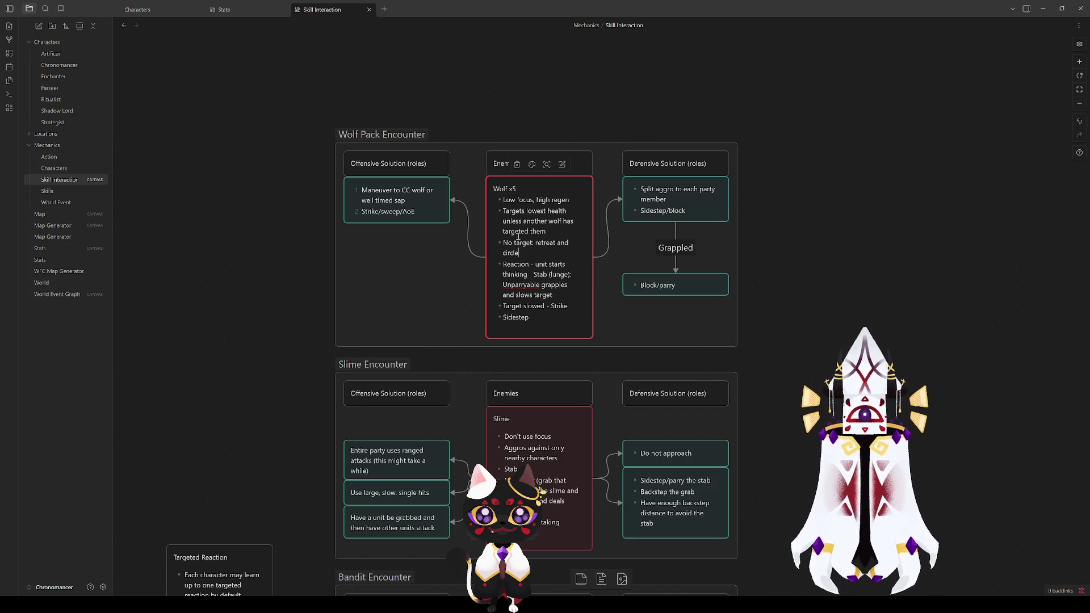
# Replace the wolf's Reaction bullet text with 'Lunge (stab)'
pyautogui.click(543, 213)
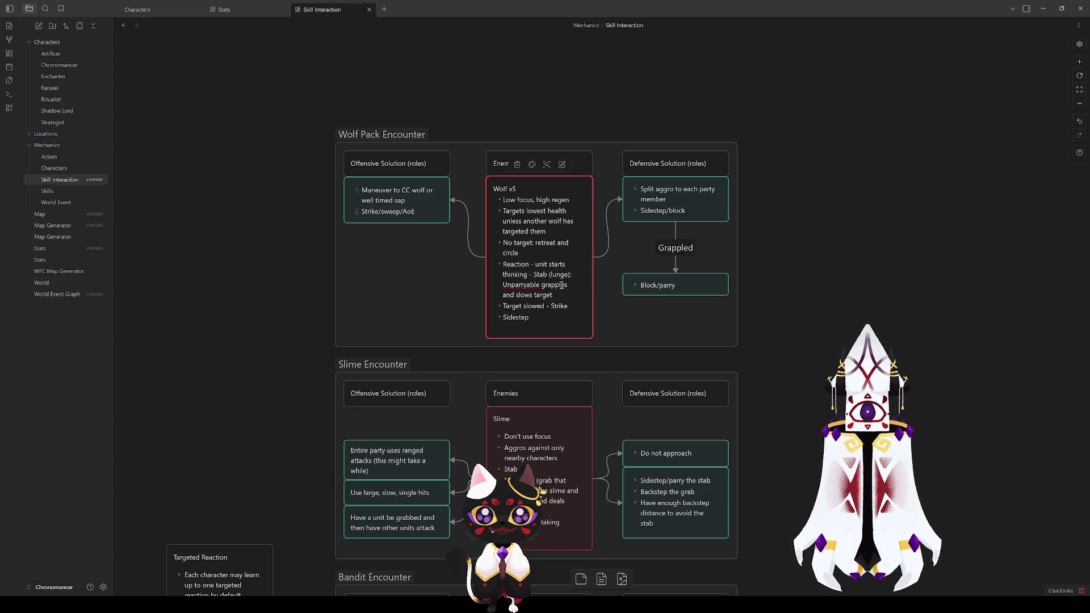
pyautogui.moveTo(572, 287); pyautogui.dragTo(494, 264)
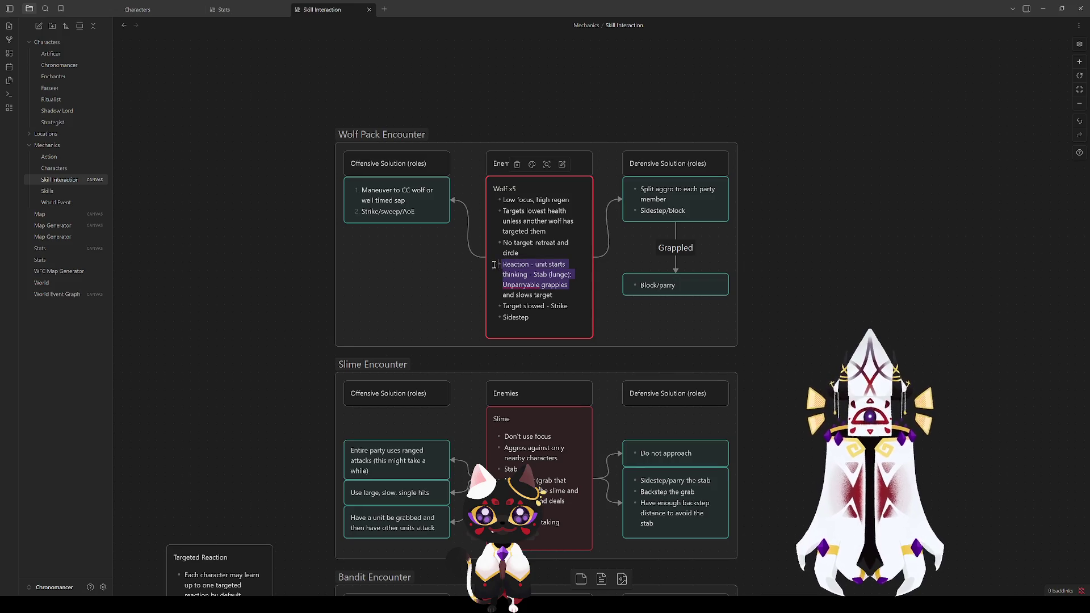
pyautogui.press('BackSpace')
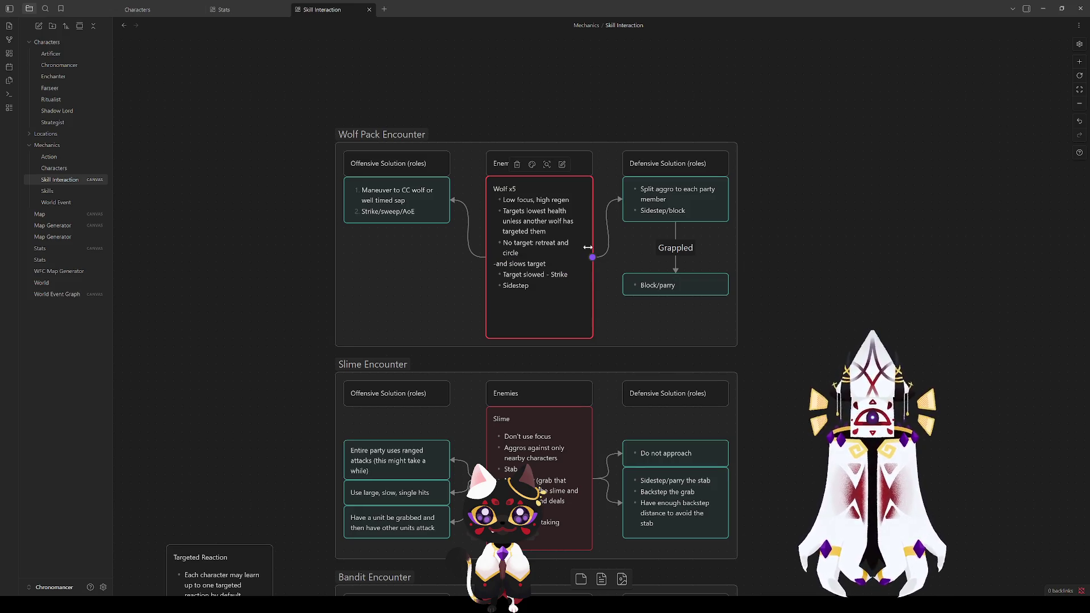
pyautogui.hotkey('ctrl', 'z')
pyautogui.moveTo(553, 296)
pyautogui.mouseDown()
pyautogui.moveTo(511, 292)
pyautogui.moveTo(504, 259)
pyautogui.mouseUp()
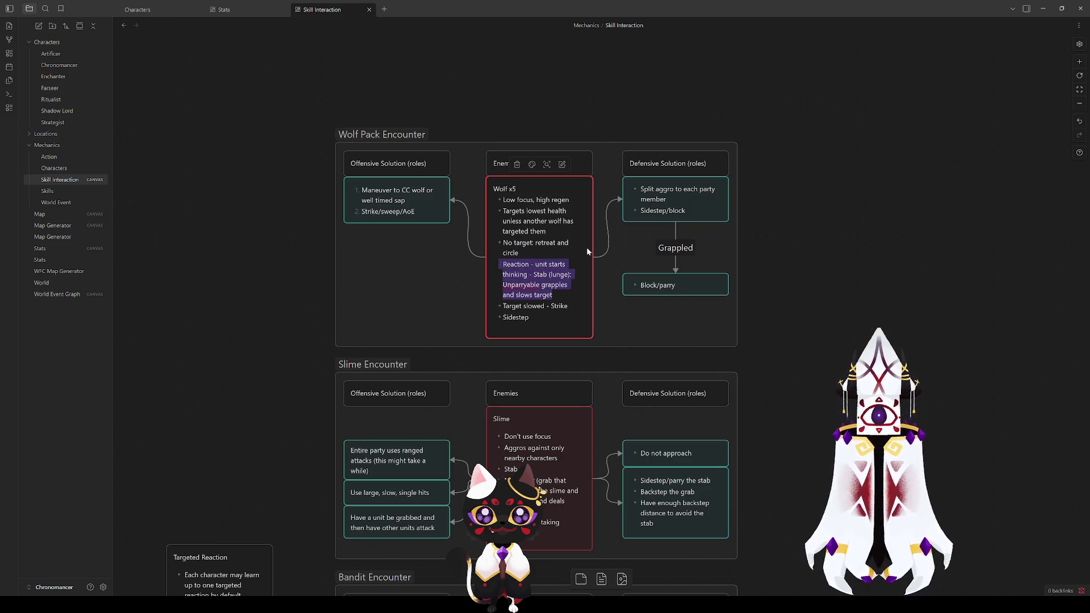
pyautogui.press('BackSpace')
pyautogui.write('Lunge (stab)')
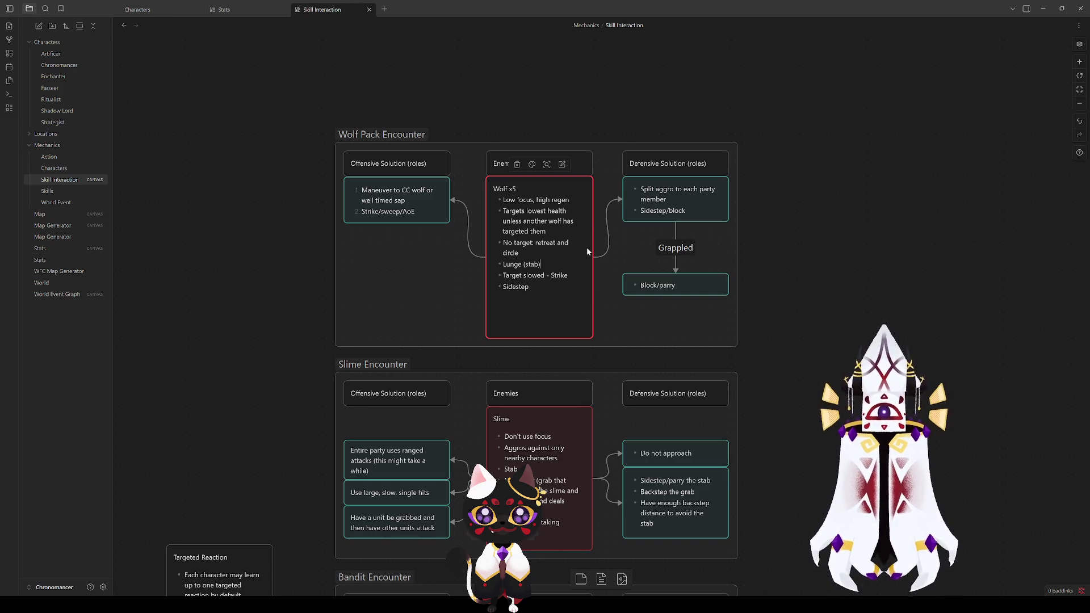
pyautogui.write(': ')
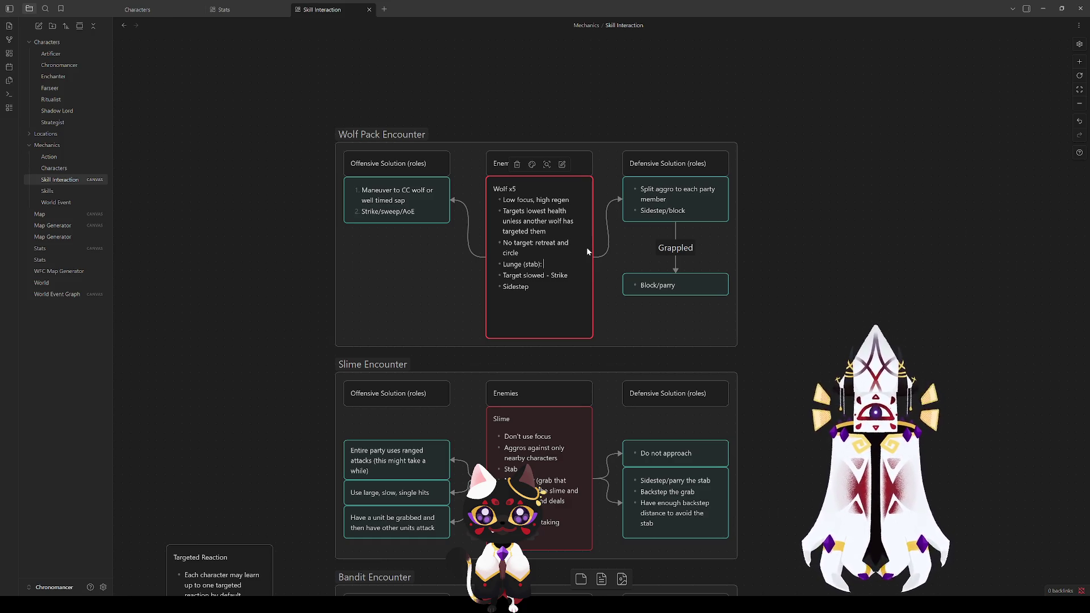
pyautogui.write('Gr')
pyautogui.press('BackSpace')
pyautogui.press('BackSpace')
pyautogui.press('BackSpace')
# Add indented sub-bullets 'On Hit: grapple and slow' and 'On Miss: drop target'
pyautogui.press('Return')
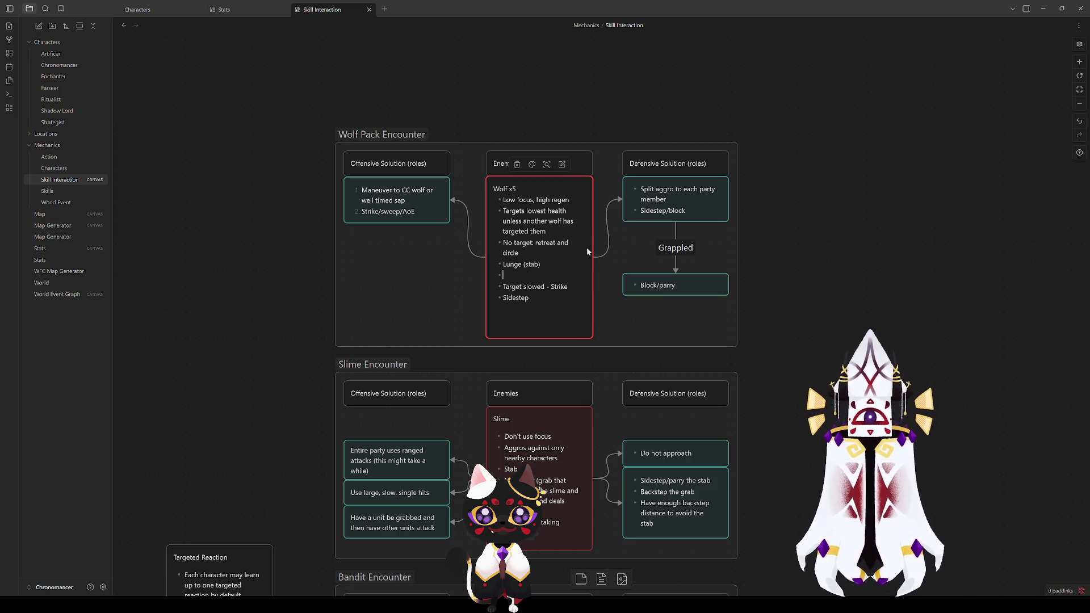
pyautogui.press('Tab')
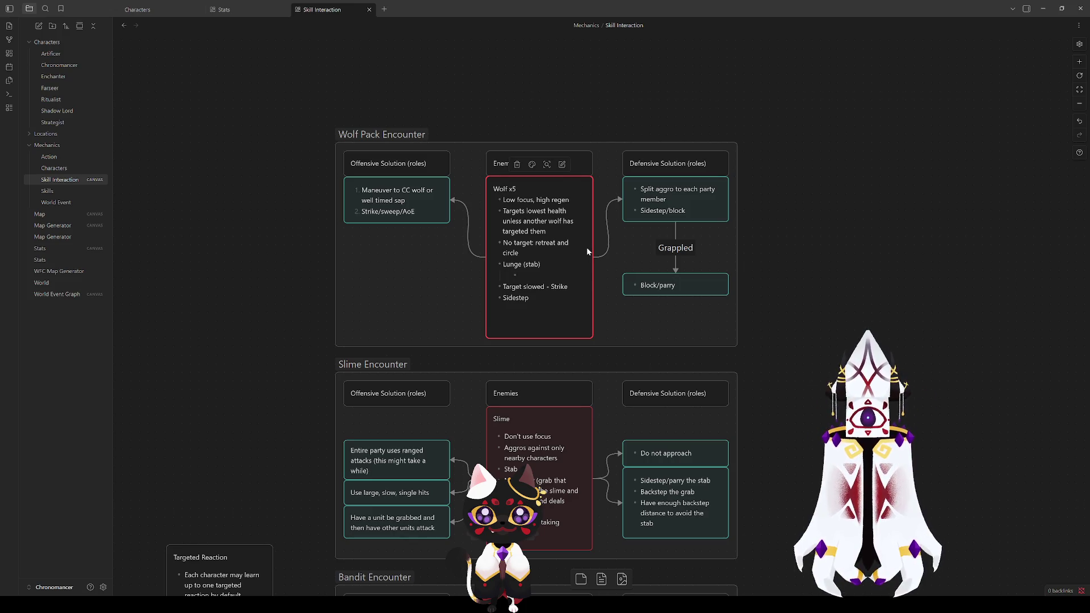
pyautogui.write('On Hit: grapp')
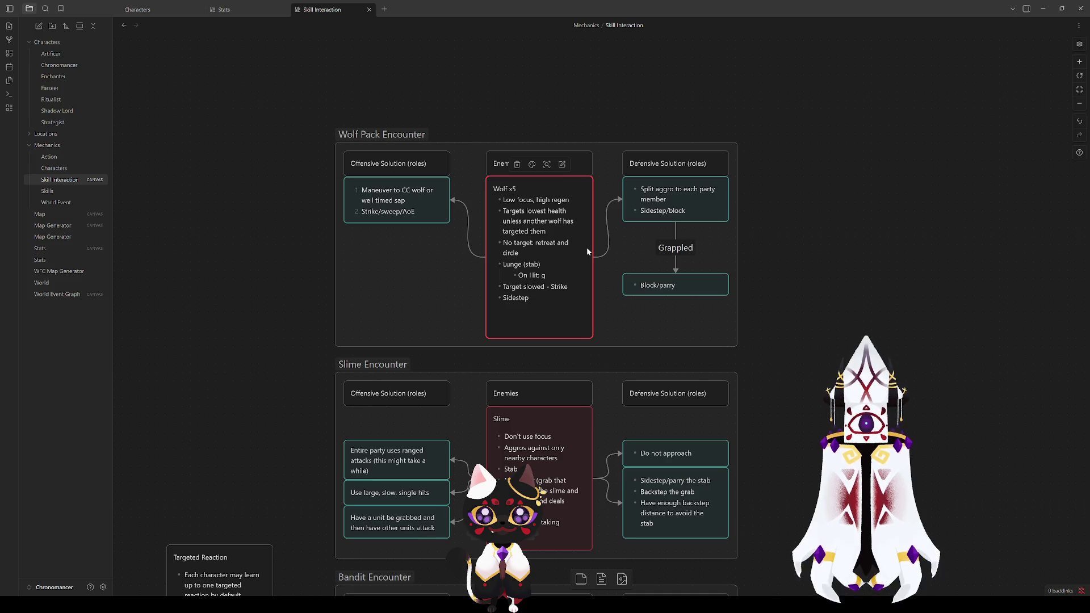
pyautogui.write('le and slow')
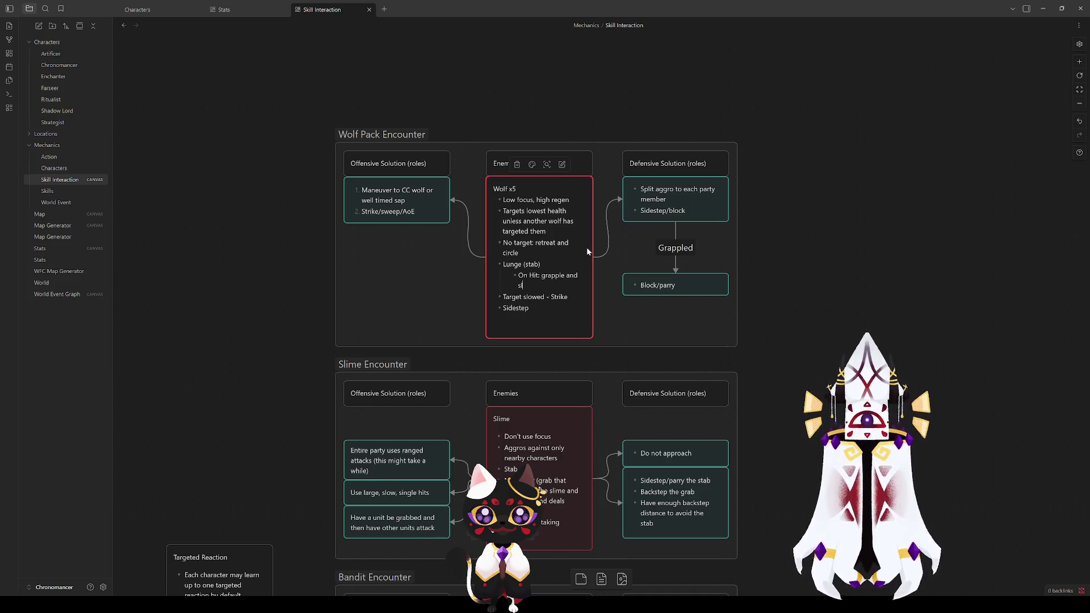
pyautogui.press('Return')
pyautogui.write('On Mis')
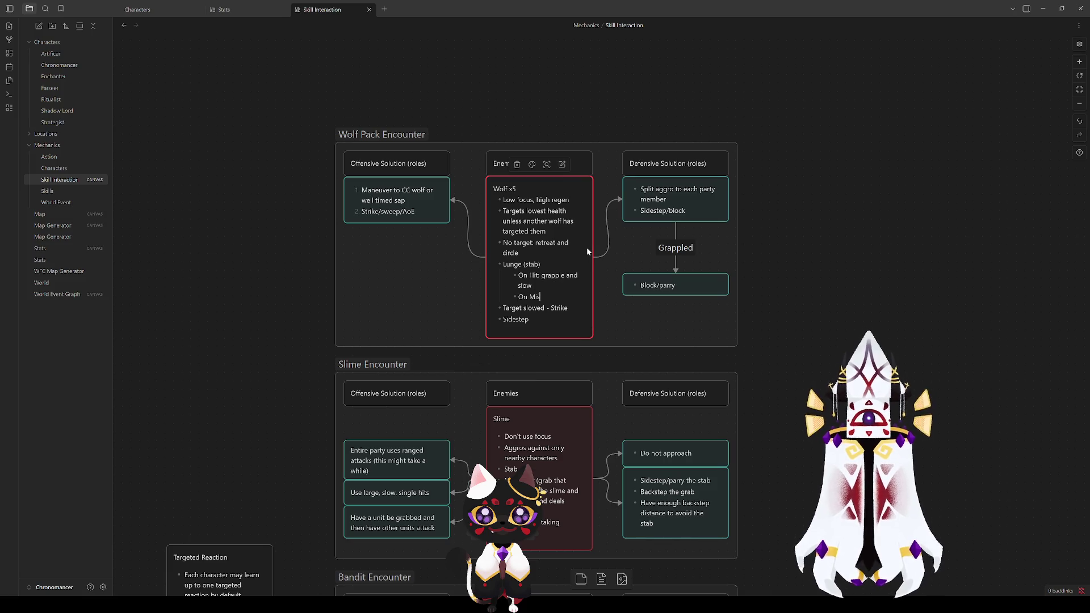
pyautogui.write('s: d')
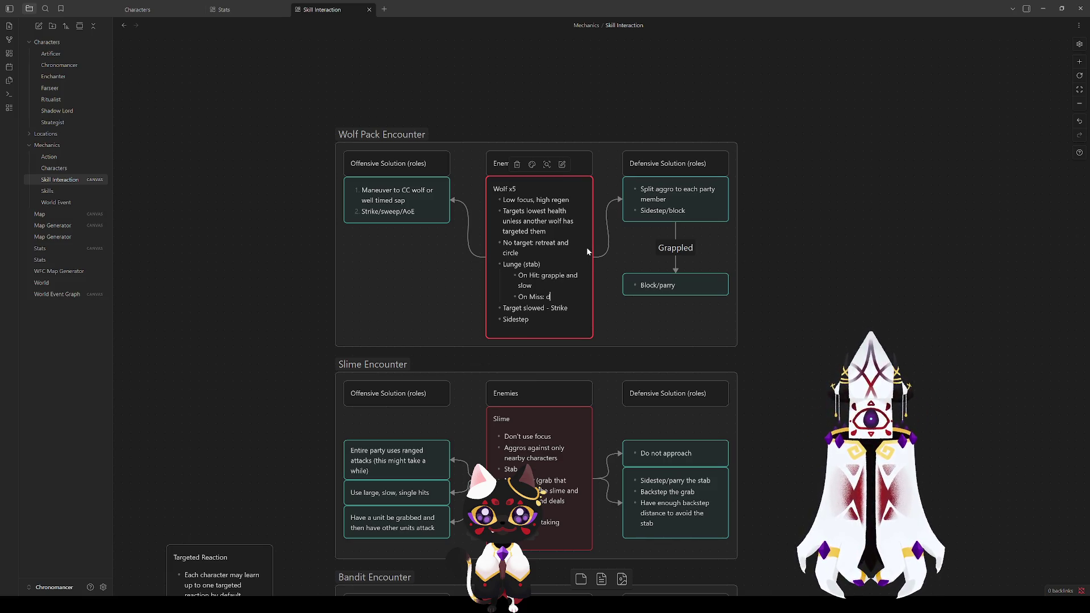
pyautogui.write('rop target')
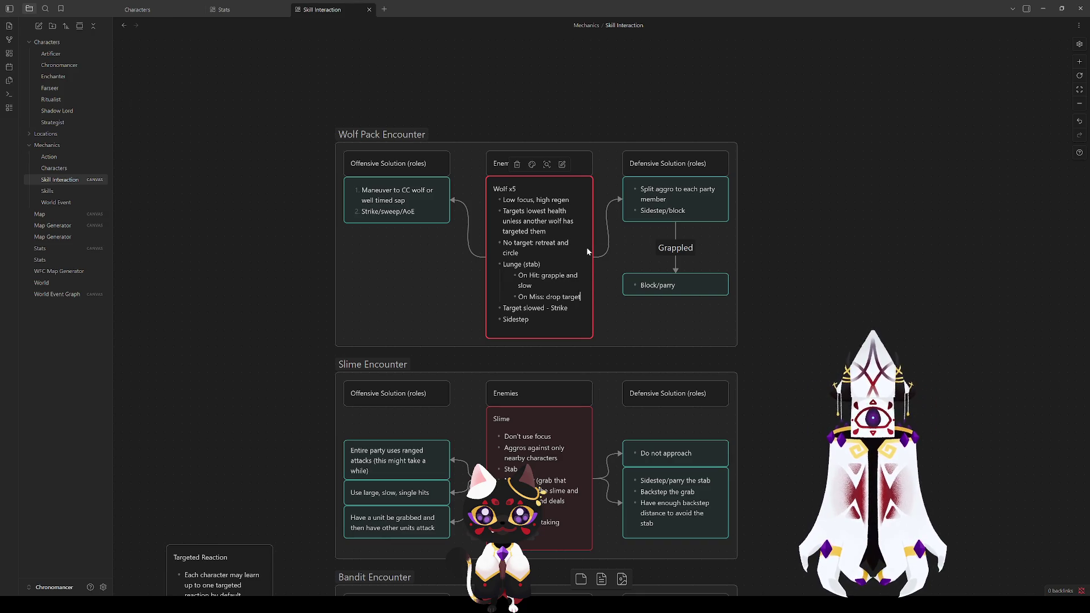
pyautogui.click(831, 321)
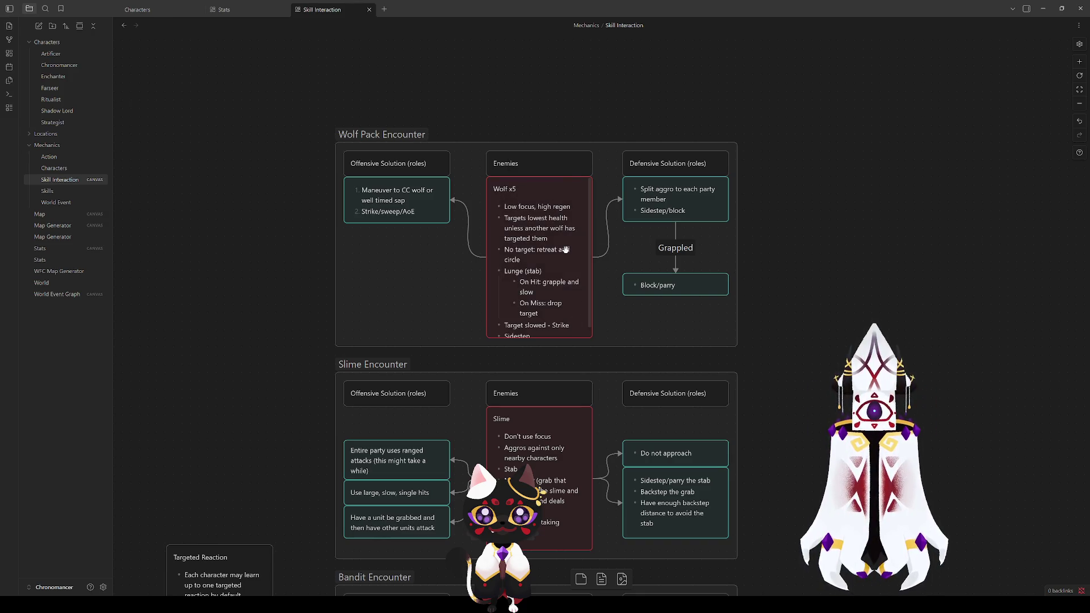
# Extend the Wolf Pack group's bottom and the Wolf x5 card, then reposition the group
pyautogui.moveTo(395, 124); pyautogui.dragTo(395, 91)
pyautogui.moveTo(623, 312); pyautogui.dragTo(624, 330)
pyautogui.click(578, 300)
pyautogui.moveTo(577, 303); pyautogui.dragTo(582, 318)
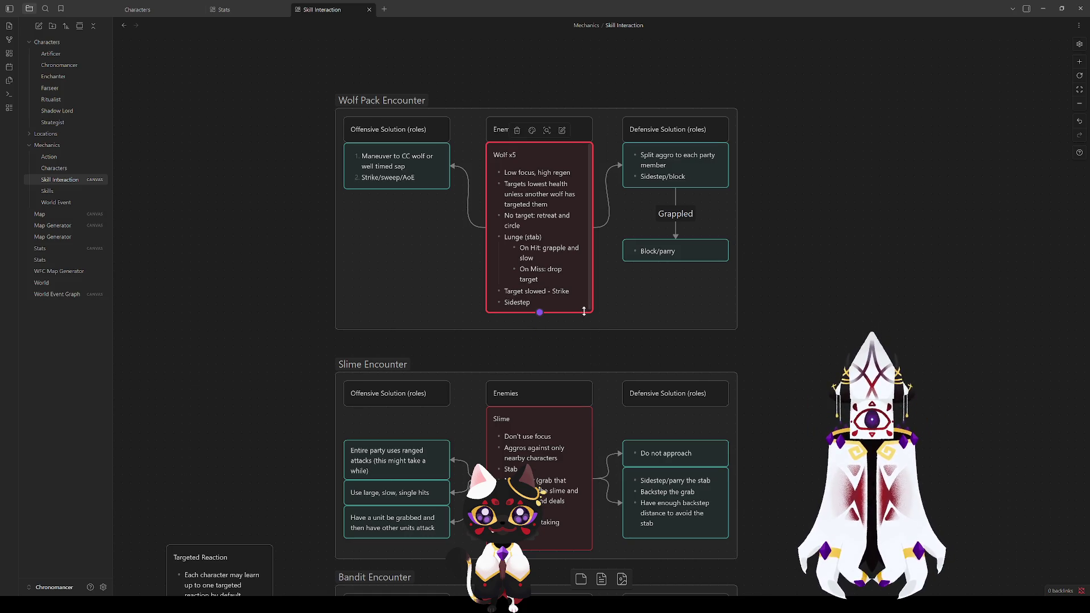
pyautogui.click(377, 114)
pyautogui.moveTo(385, 97); pyautogui.dragTo(385, 115)
pyautogui.click(827, 219)
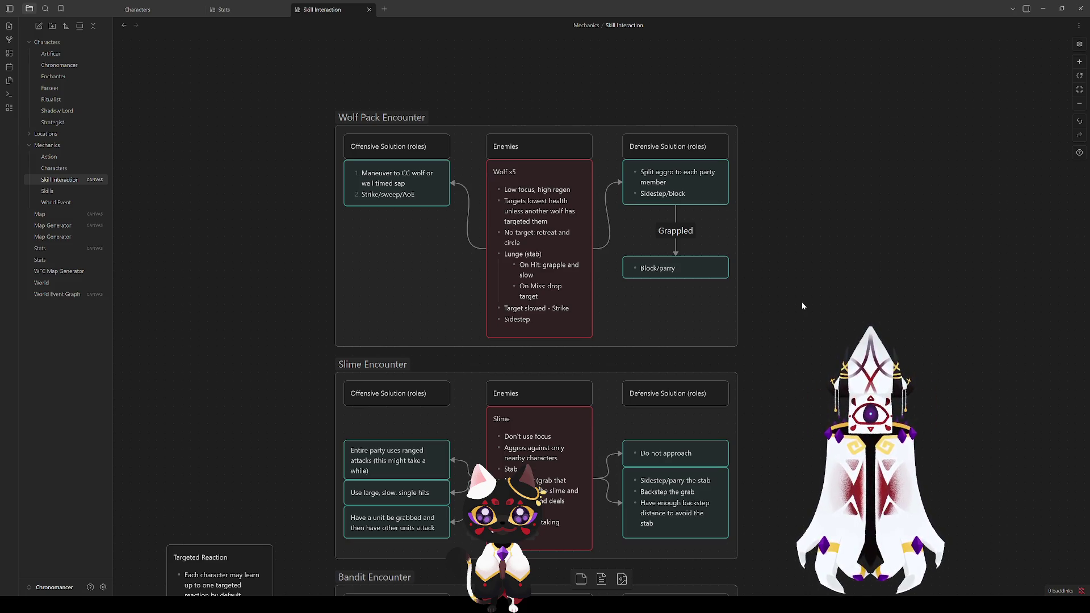
pyautogui.moveTo(880, 362)
pyautogui.mouseDown()
pyautogui.moveTo(846, 88)
pyautogui.moveTo(815, 465)
pyautogui.moveTo(781, 299)
pyautogui.moveTo(778, 477)
pyautogui.moveTo(789, 179)
pyautogui.moveTo(803, 360)
pyautogui.moveTo(795, 300)
pyautogui.moveTo(789, 399)
pyautogui.moveTo(781, 338)
pyautogui.moveTo(807, 369)
pyautogui.moveTo(795, 335)
pyautogui.moveTo(770, 385)
pyautogui.moveTo(768, 321)
pyautogui.mouseUp()
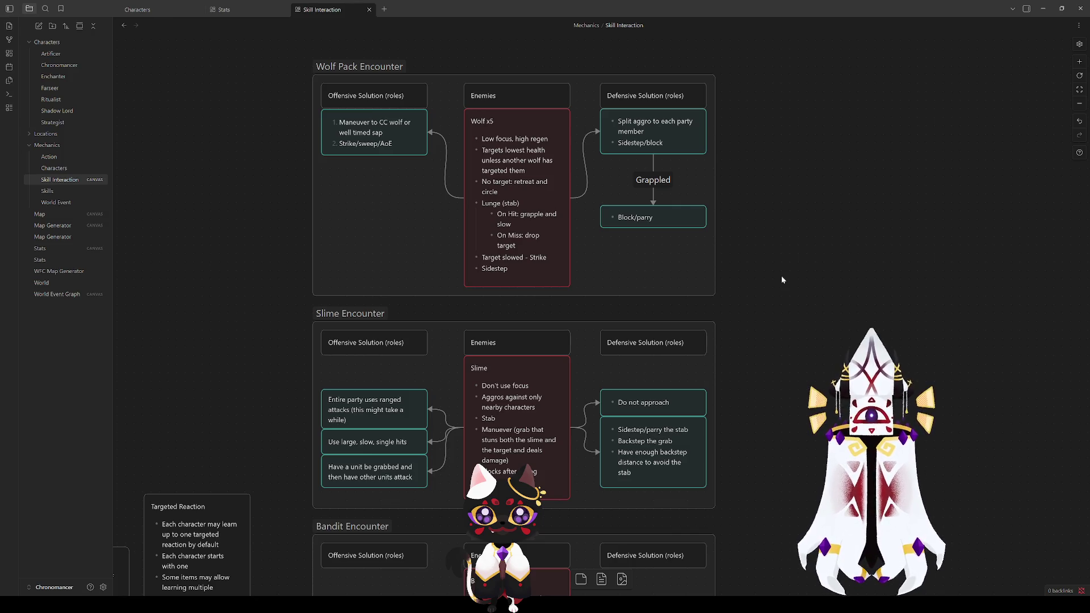
pyautogui.doubleClick(526, 148)
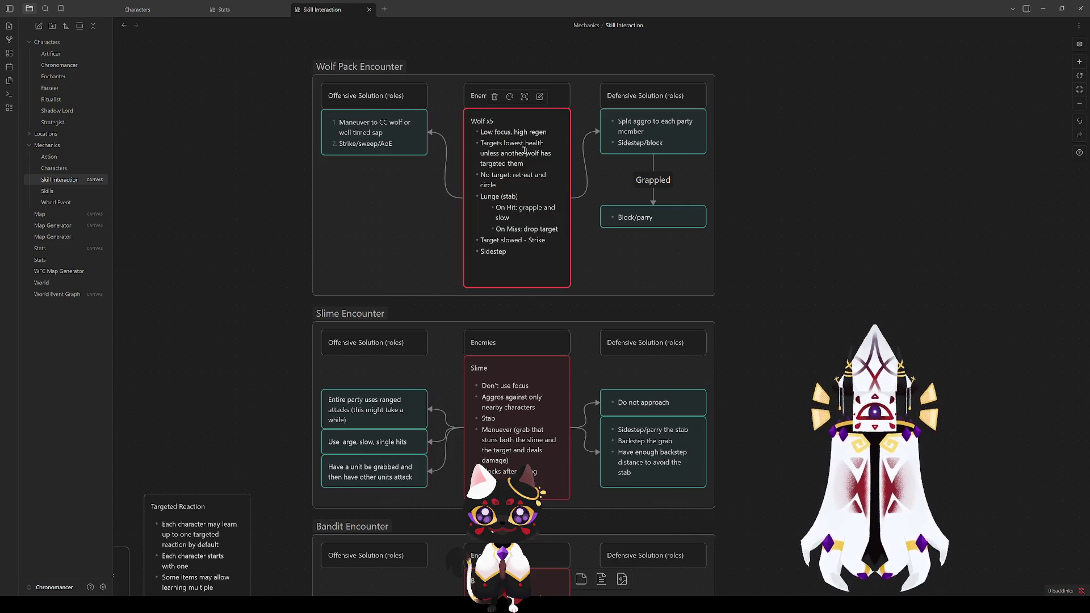
pyautogui.click(977, 169)
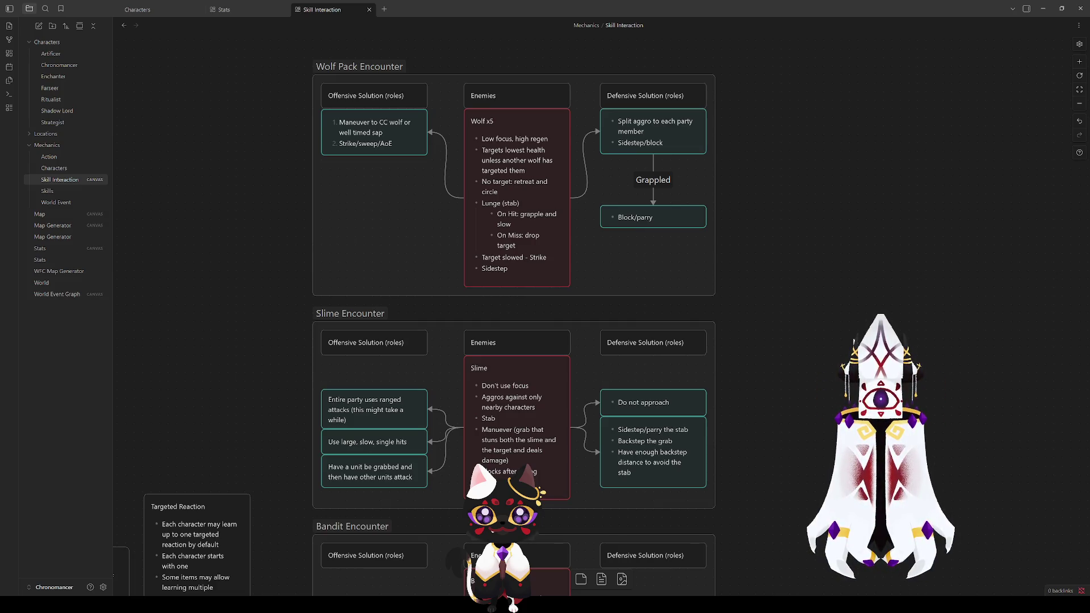
pyautogui.scroll(-3, 769, 378)
pyautogui.scroll(3, 883, 290)
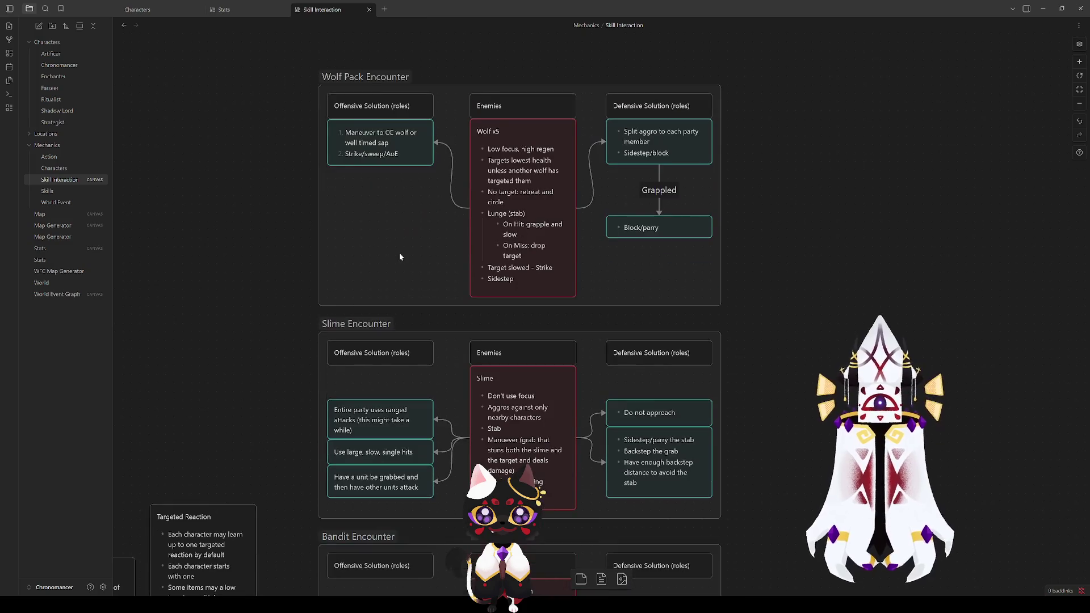
pyautogui.scroll(-2, 791, 380)
pyautogui.scroll(4, 784, 319)
pyautogui.scroll(-1, 840, 339)
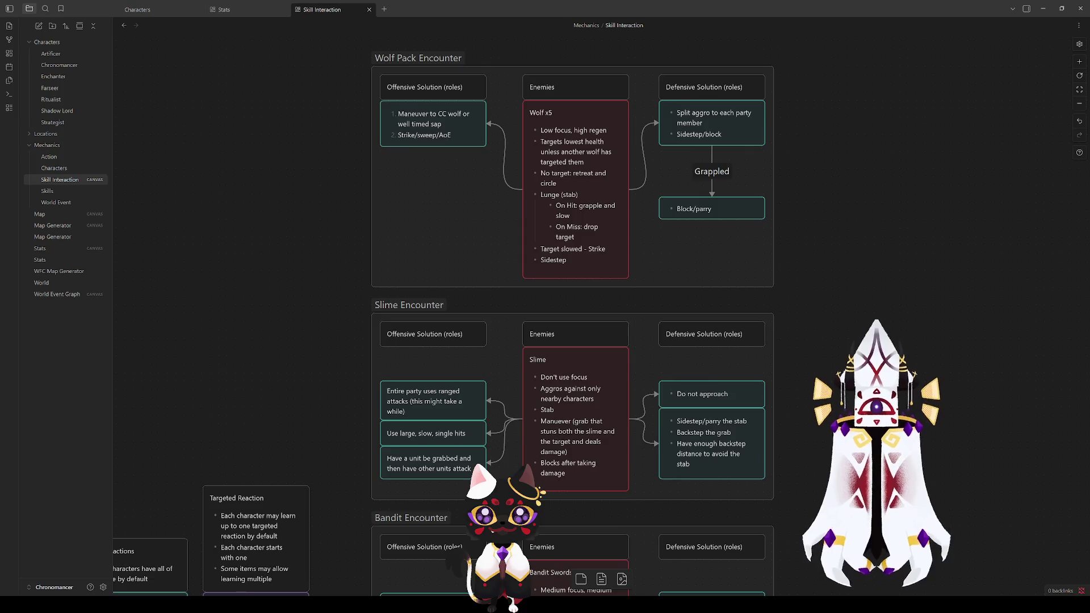
pyautogui.scroll(-4, 841, 338)
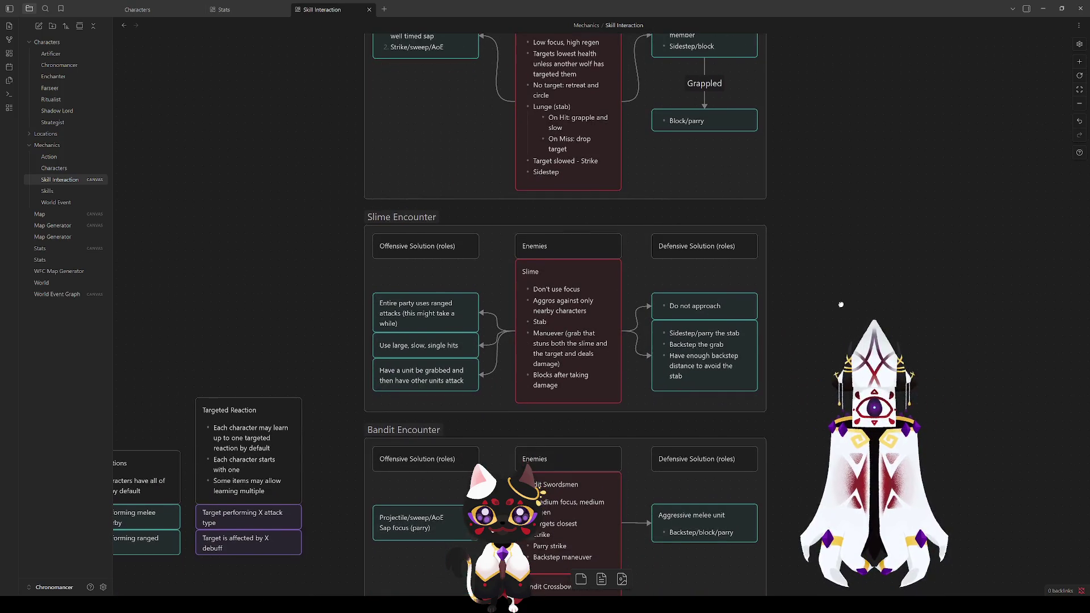
pyautogui.scroll(4, 834, 364)
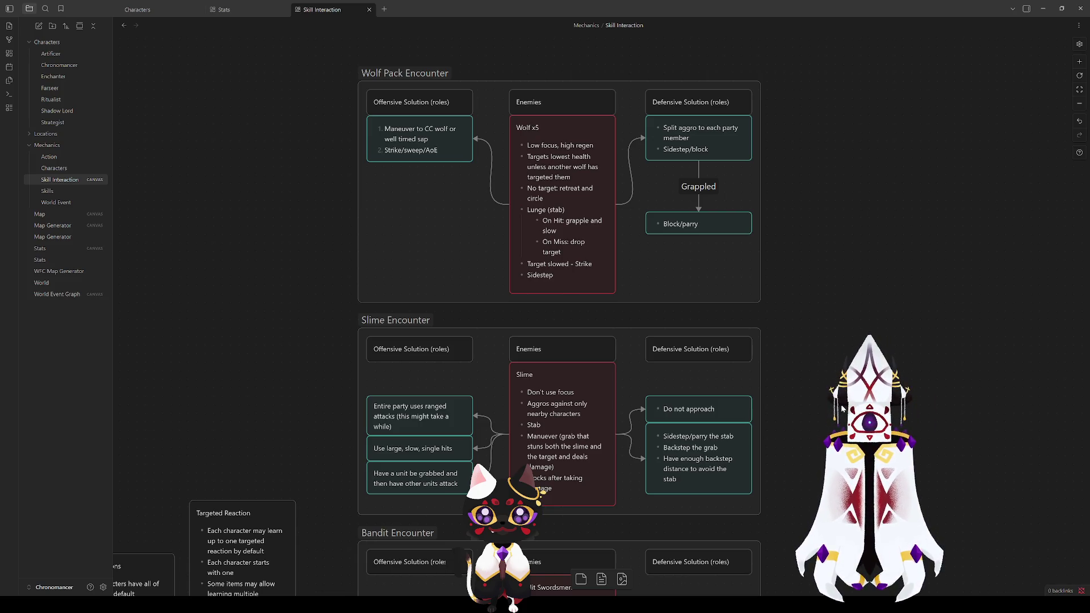
pyautogui.scroll(-1, 834, 409)
pyautogui.scroll(-3, 833, 409)
pyautogui.scroll(5, 834, 409)
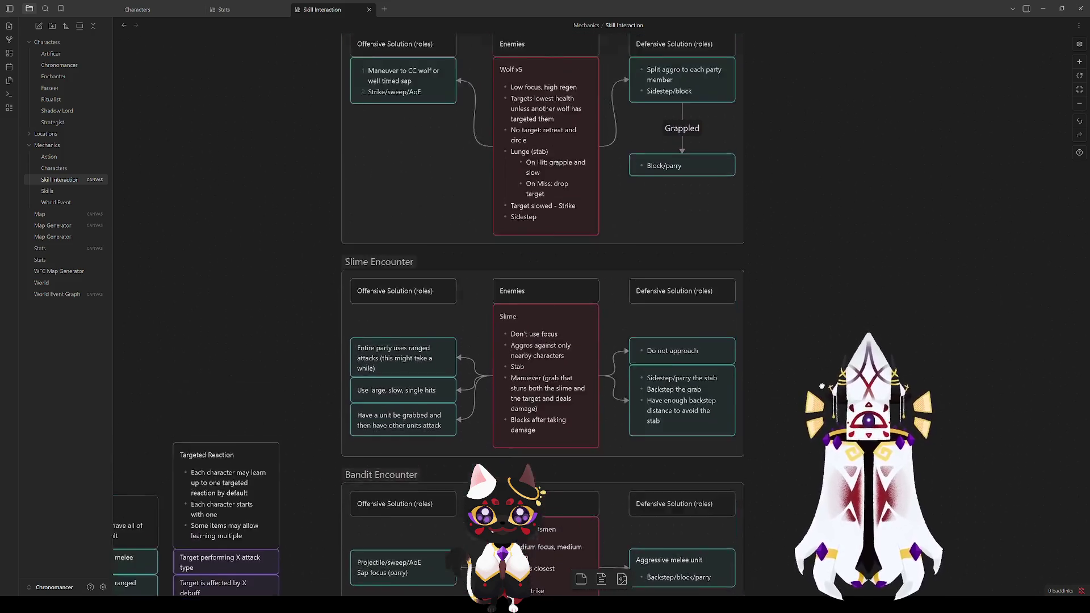
pyautogui.click(542, 216)
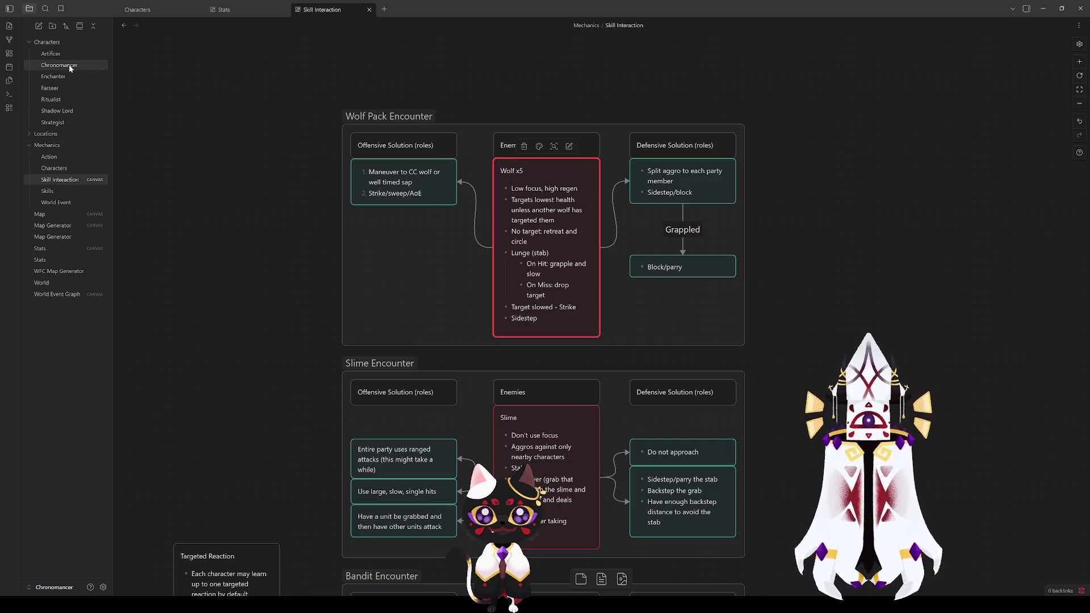
pyautogui.click(202, 226)
pyautogui.click(555, 190)
pyautogui.click(884, 276)
pyautogui.click(545, 307)
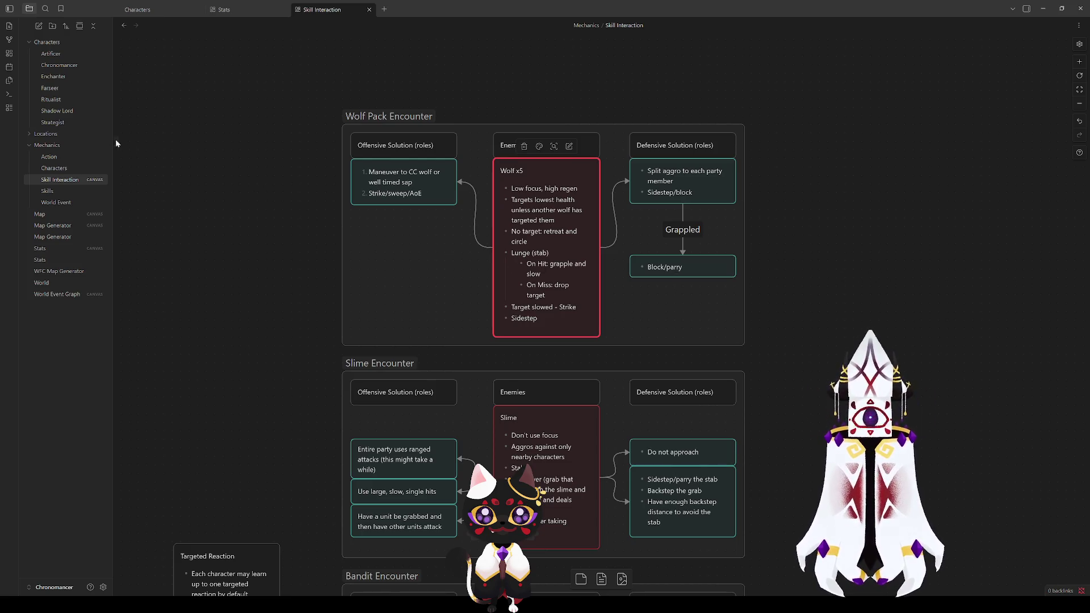
pyautogui.click(916, 292)
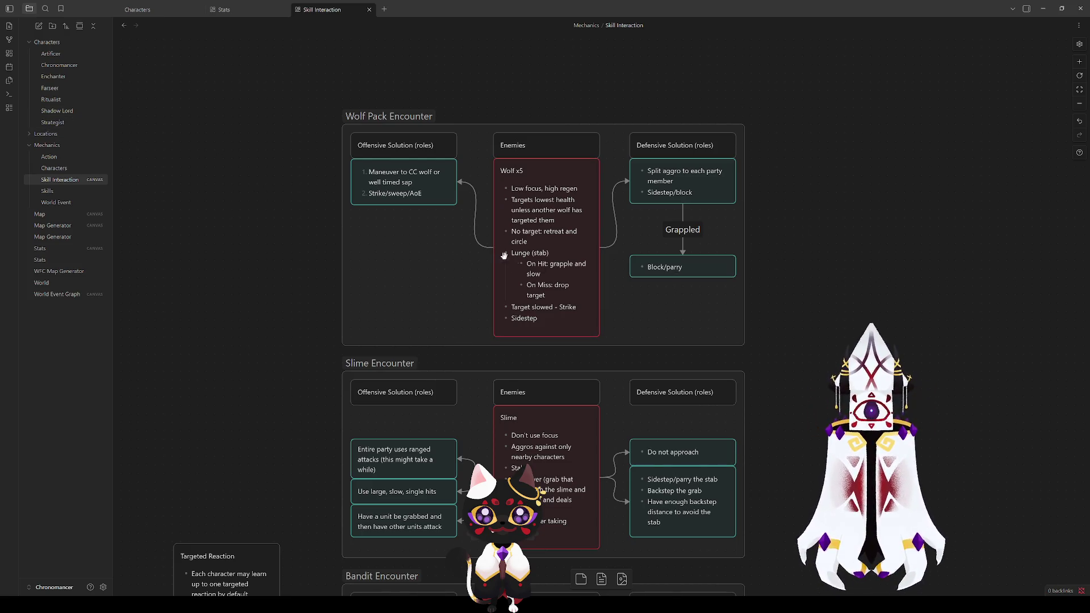
pyautogui.scroll(-4, 856, 234)
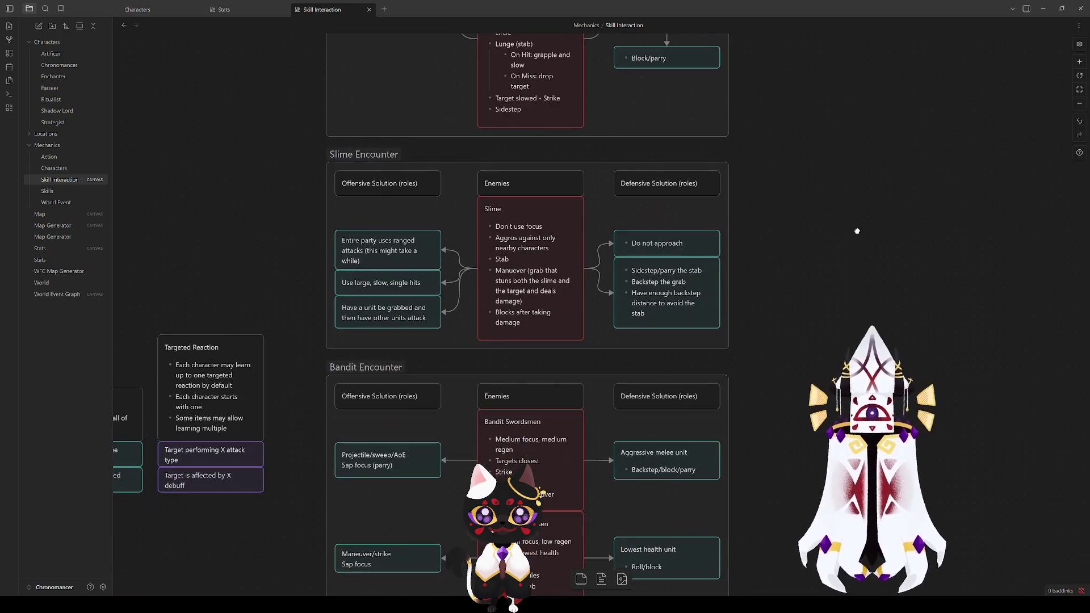
pyautogui.scroll(-2, 800, 284)
pyautogui.scroll(3, 784, 320)
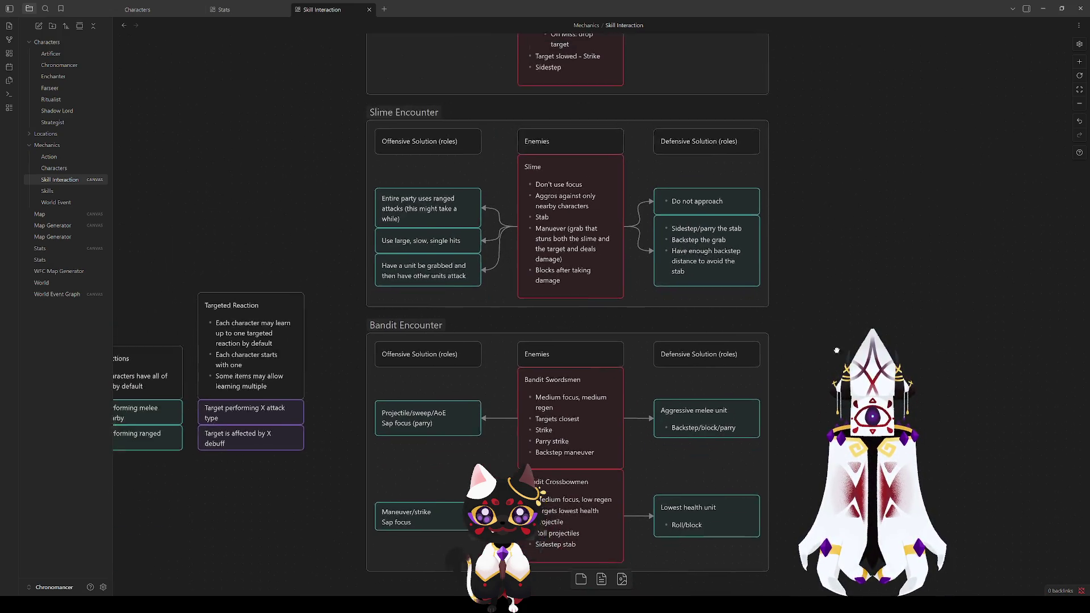
pyautogui.scroll(-1, 838, 345)
pyautogui.scroll(3, 838, 345)
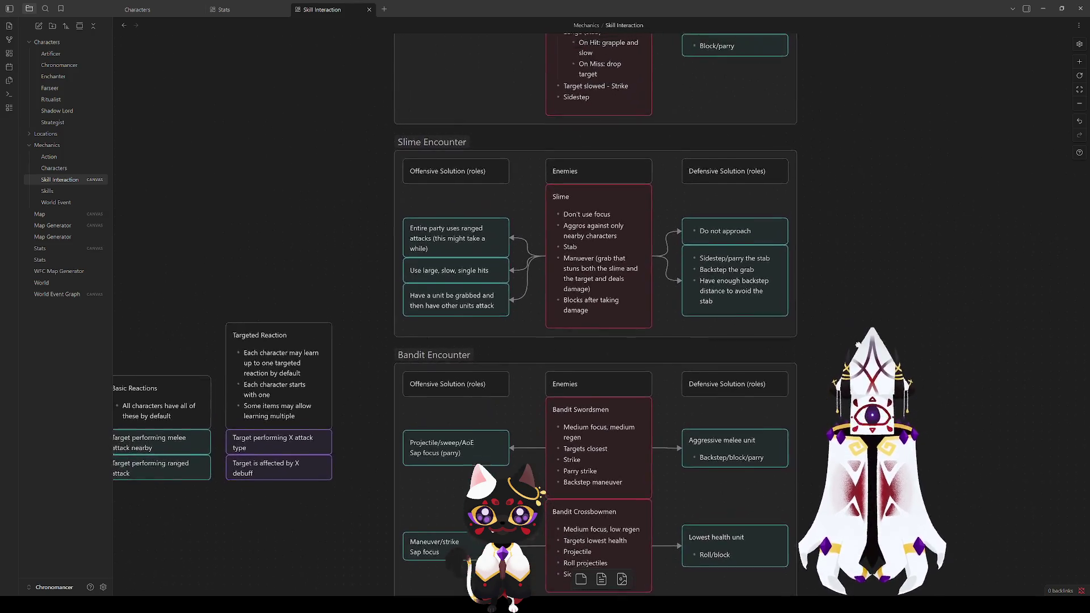
pyautogui.scroll(3, 838, 294)
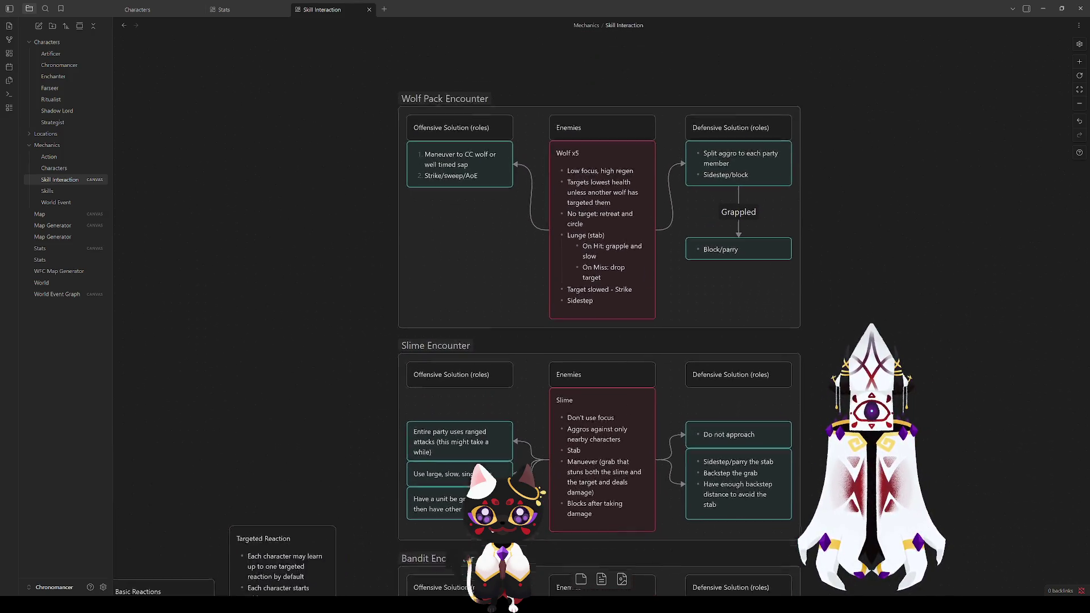
pyautogui.scroll(-5, 815, 198)
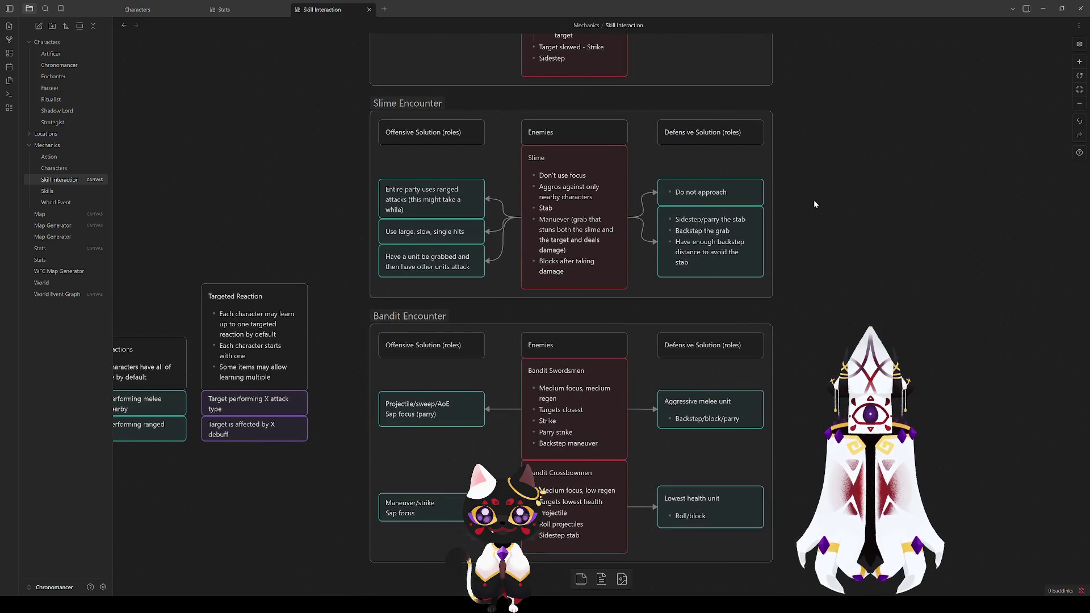
pyautogui.click(590, 240)
pyautogui.click(716, 222)
pyautogui.click(811, 172)
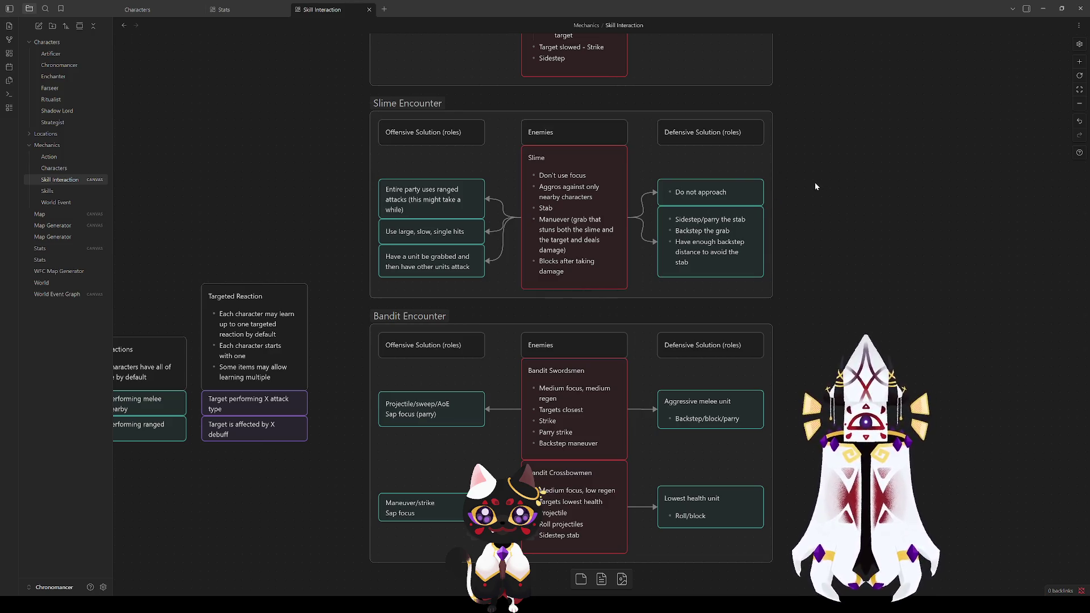
pyautogui.moveTo(825, 210); pyautogui.dragTo(829, 300)
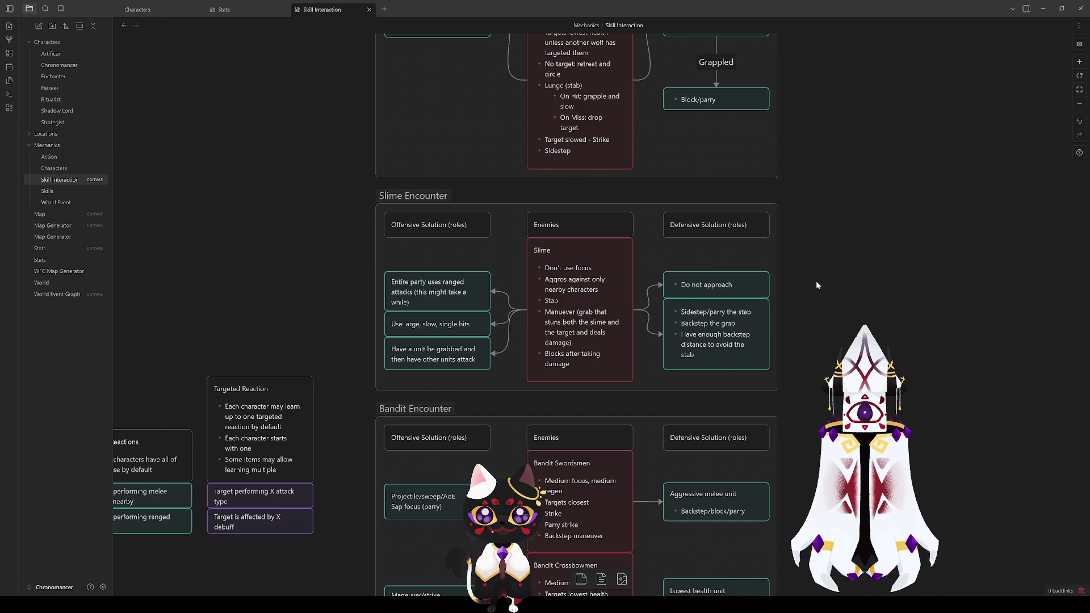
pyautogui.scroll(3, 809, 266)
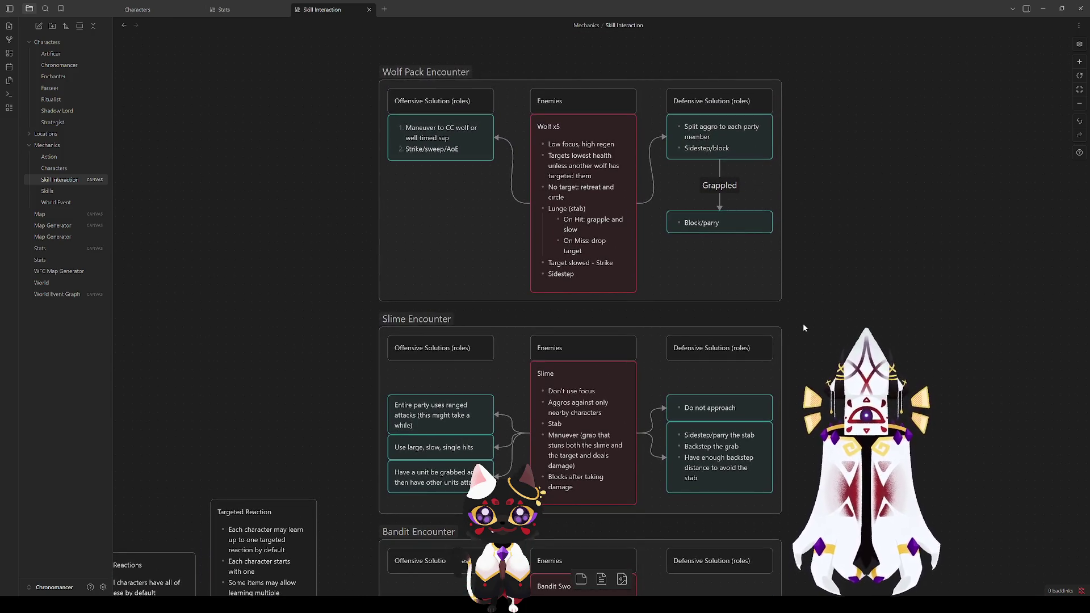
pyautogui.click(593, 222)
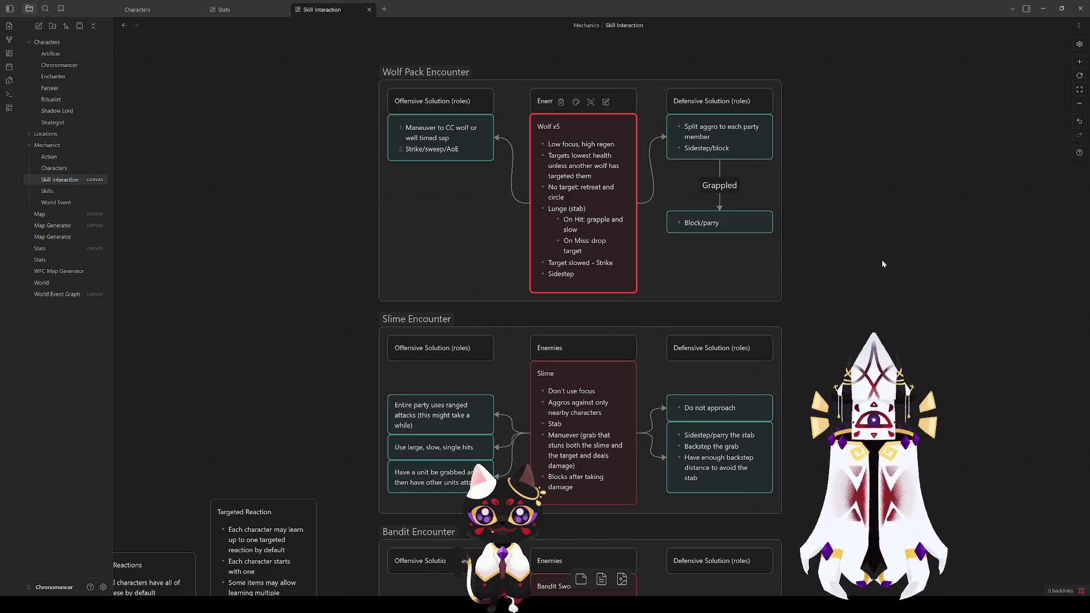
pyautogui.click(881, 261)
pyautogui.moveTo(820, 346); pyautogui.dragTo(809, 236)
pyautogui.moveTo(797, 104); pyautogui.dragTo(797, 297)
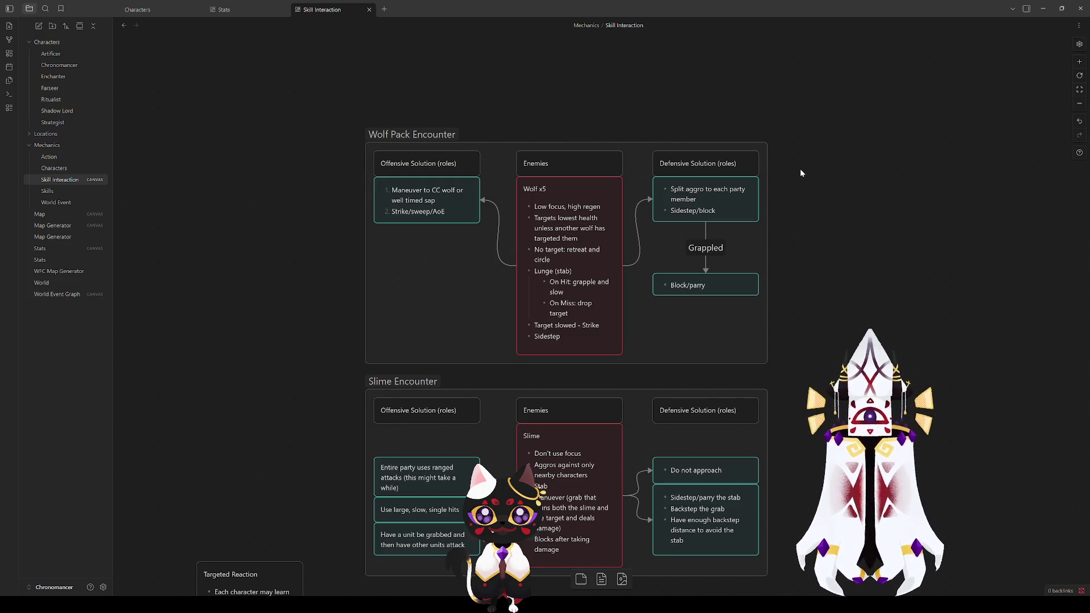
pyautogui.moveTo(815, 307); pyautogui.dragTo(809, 226)
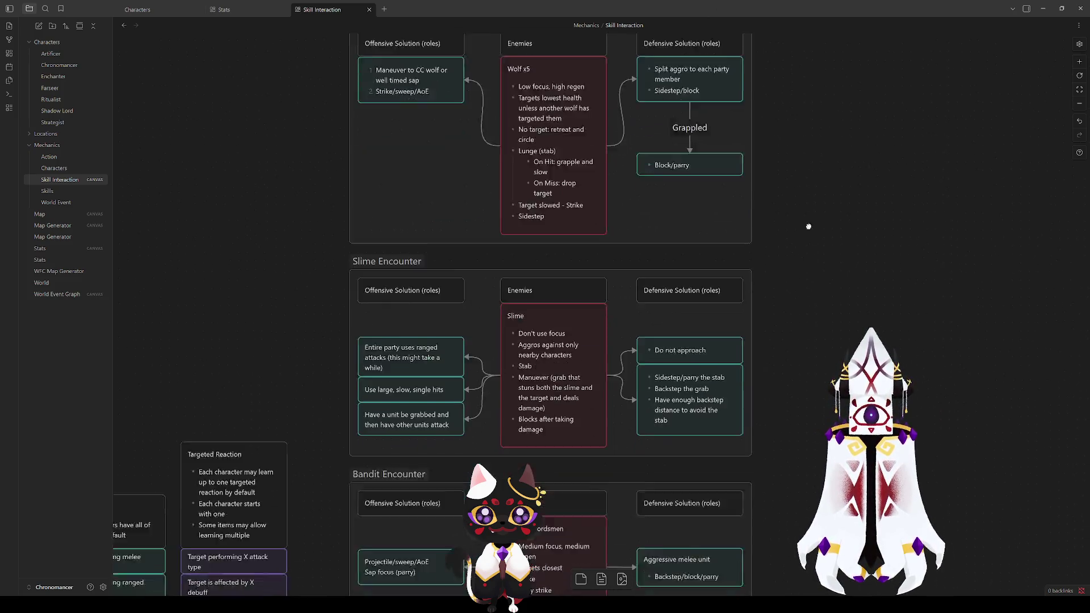
pyautogui.scroll(-4, 803, 377)
pyautogui.scroll(3, 795, 448)
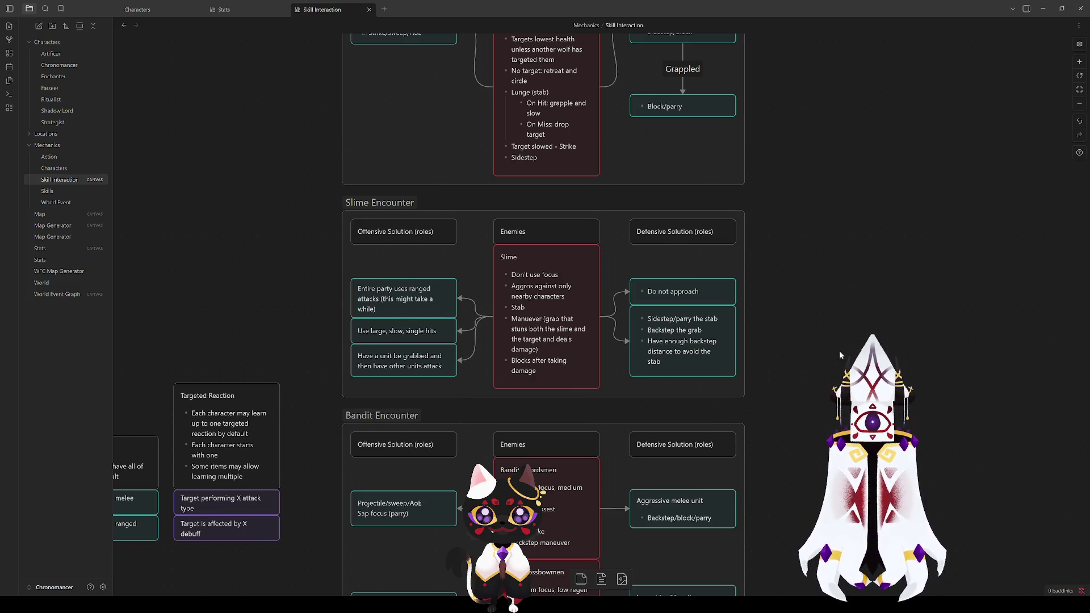
pyautogui.click(419, 295)
pyautogui.click(791, 353)
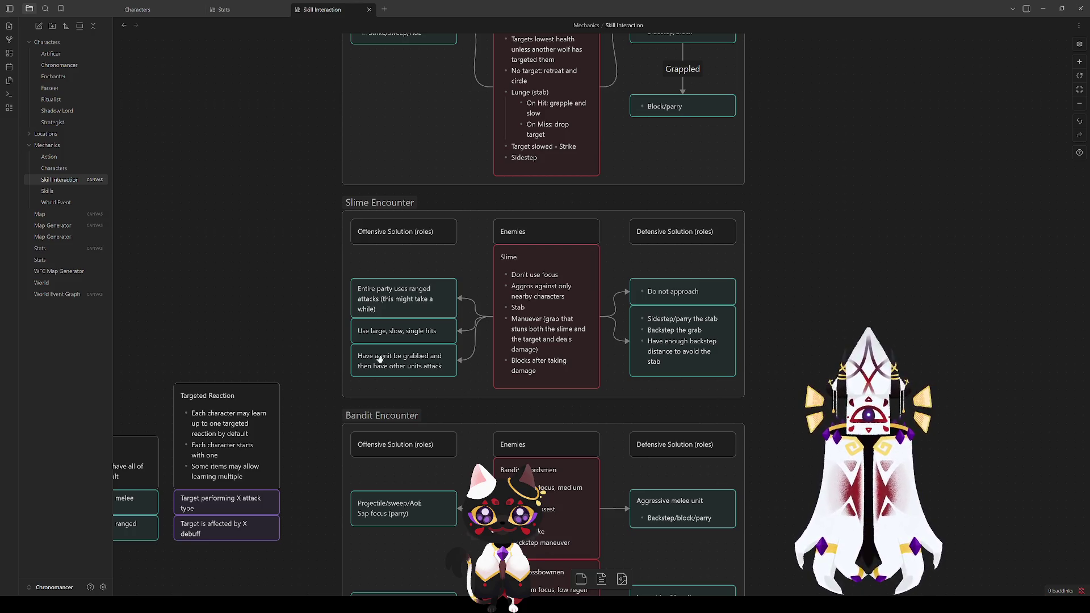
pyautogui.click(437, 357)
pyautogui.click(585, 267)
pyautogui.click(566, 155)
pyautogui.click(903, 360)
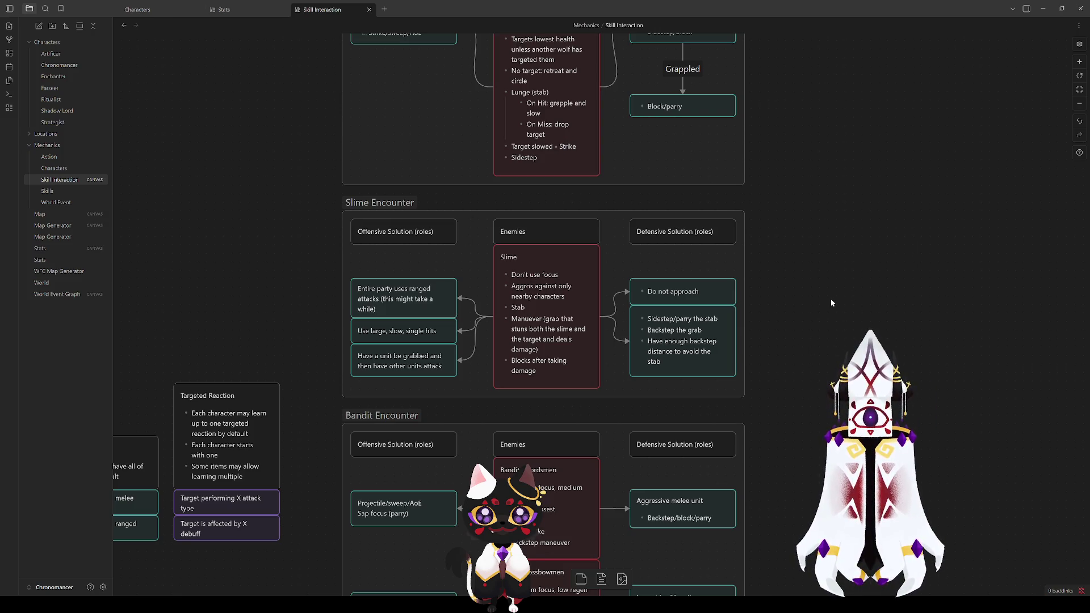
pyautogui.scroll(2, 835, 292)
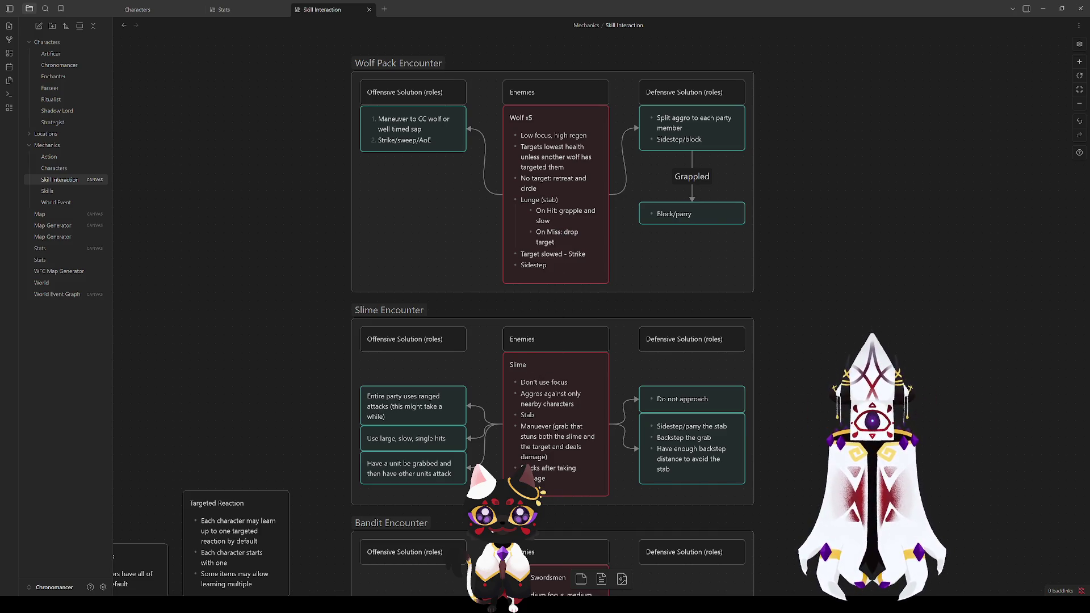
# Select and deselect Slime cards, including 'Have a unit be grabbed' and 'Use large, slow, single hits'
pyautogui.click(578, 424)
pyautogui.click(423, 467)
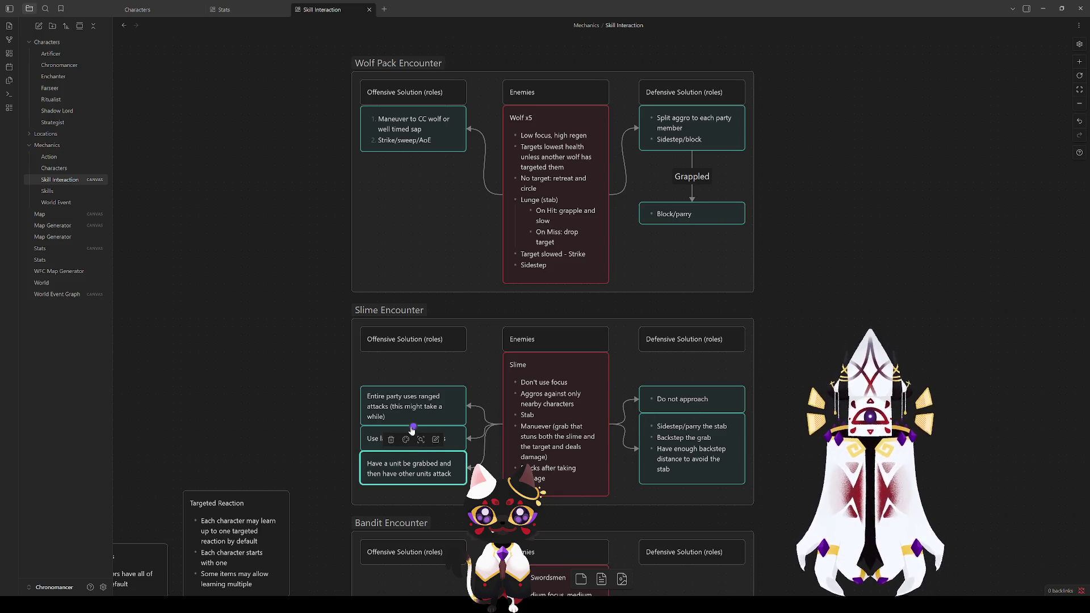
pyautogui.click(511, 392)
pyautogui.click(921, 291)
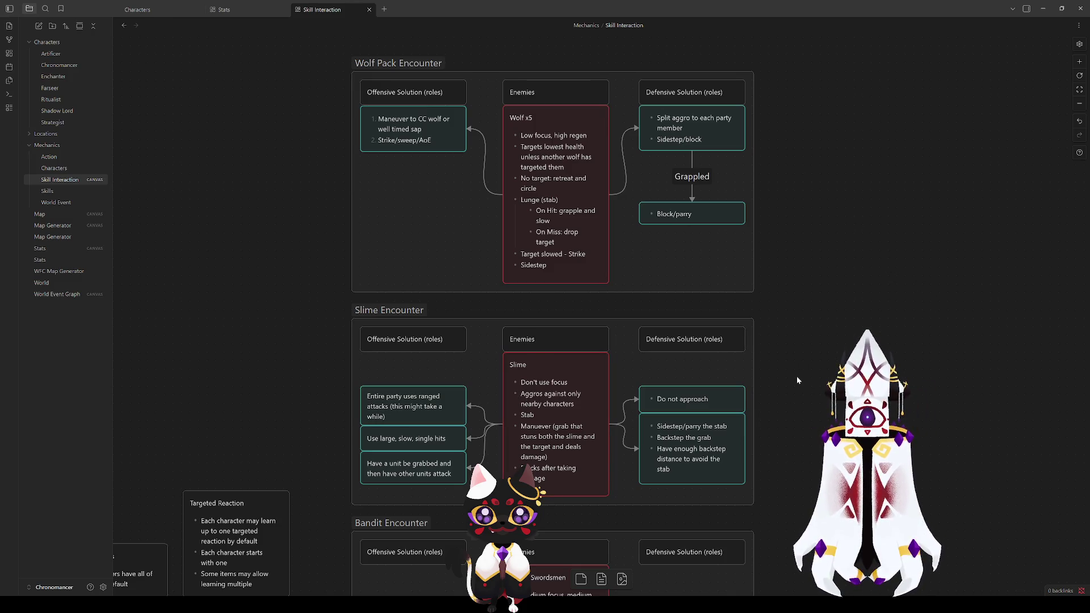
pyautogui.scroll(-3, 795, 424)
pyautogui.click(583, 251)
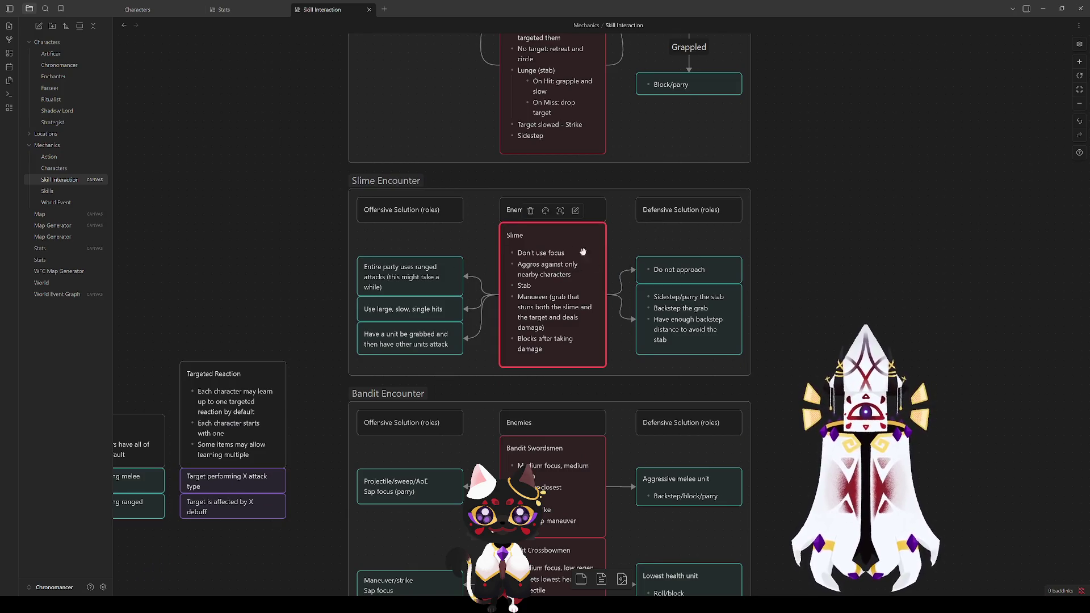
pyautogui.click(413, 308)
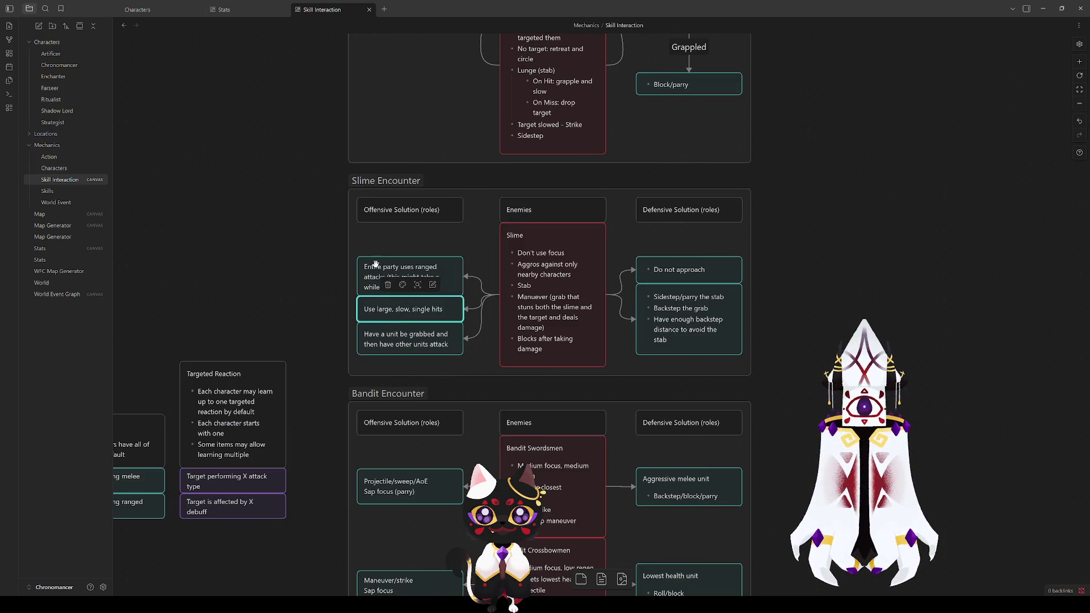
pyautogui.press('Escape')
# Append 'using the safety' to the Slime grab-tactic card
pyautogui.click(535, 310)
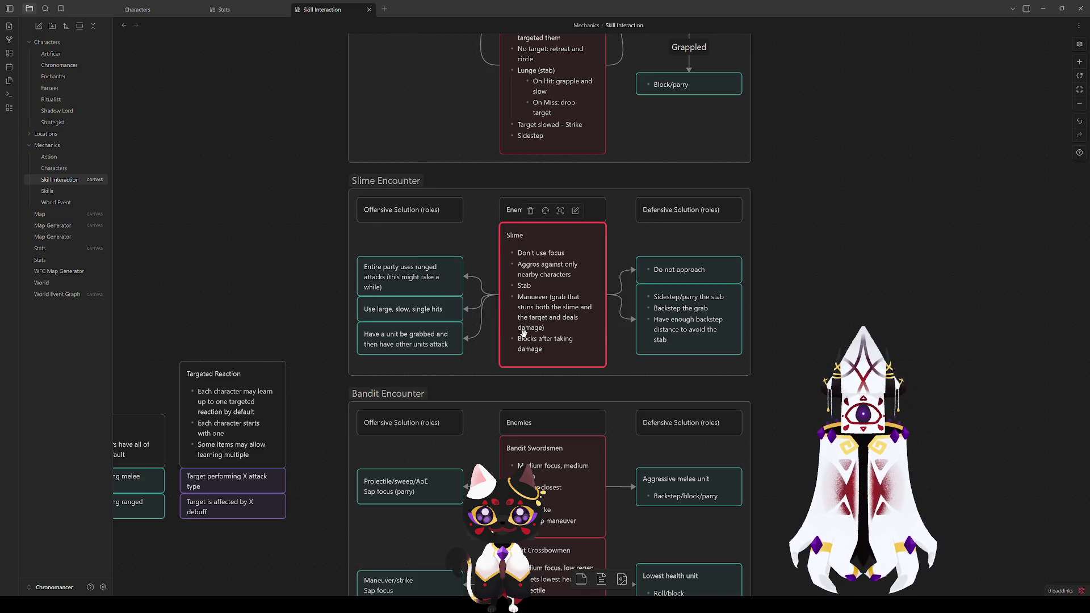
pyautogui.click(542, 351)
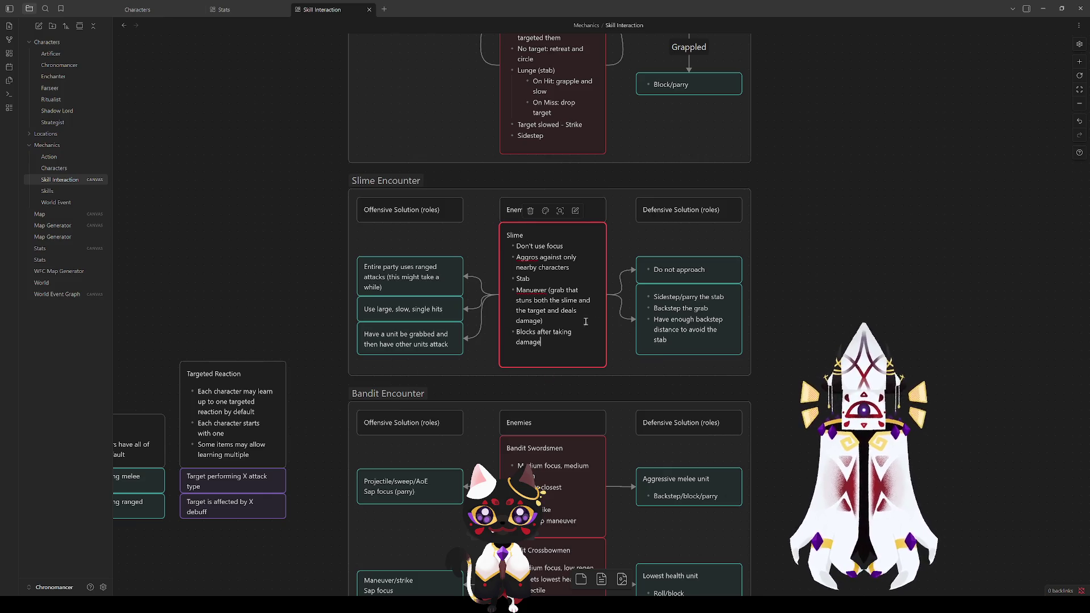
pyautogui.click(304, 347)
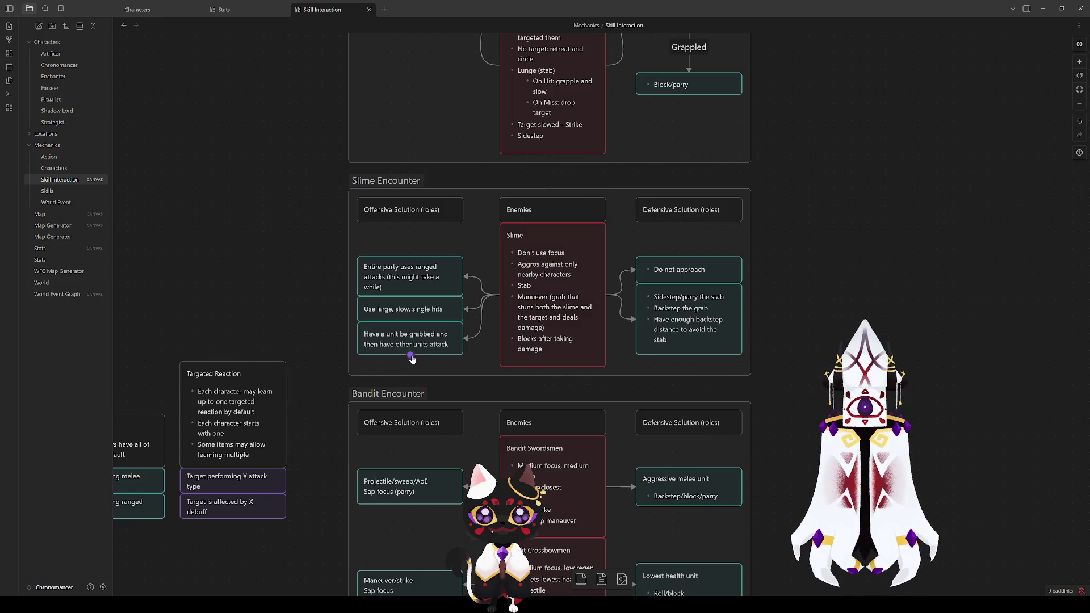
pyautogui.click(426, 345)
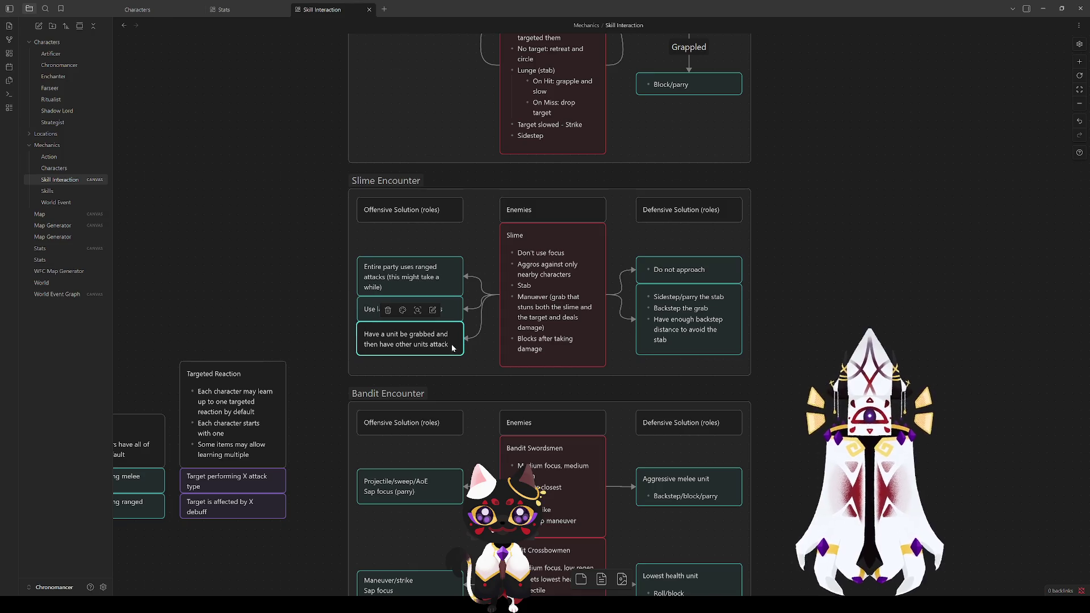
pyautogui.write(' using the safety')
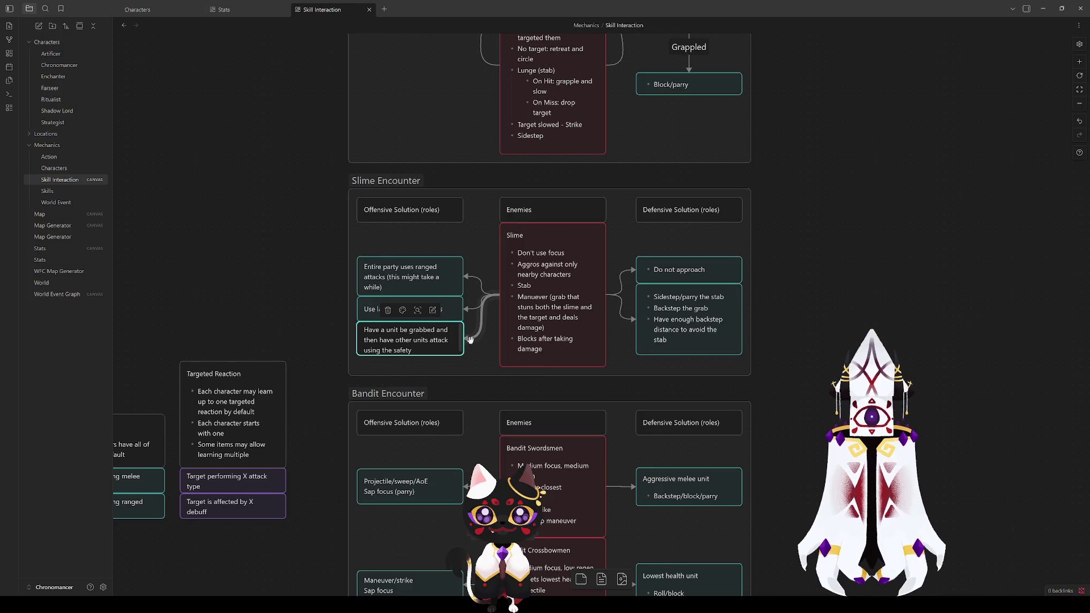
pyautogui.press('Escape')
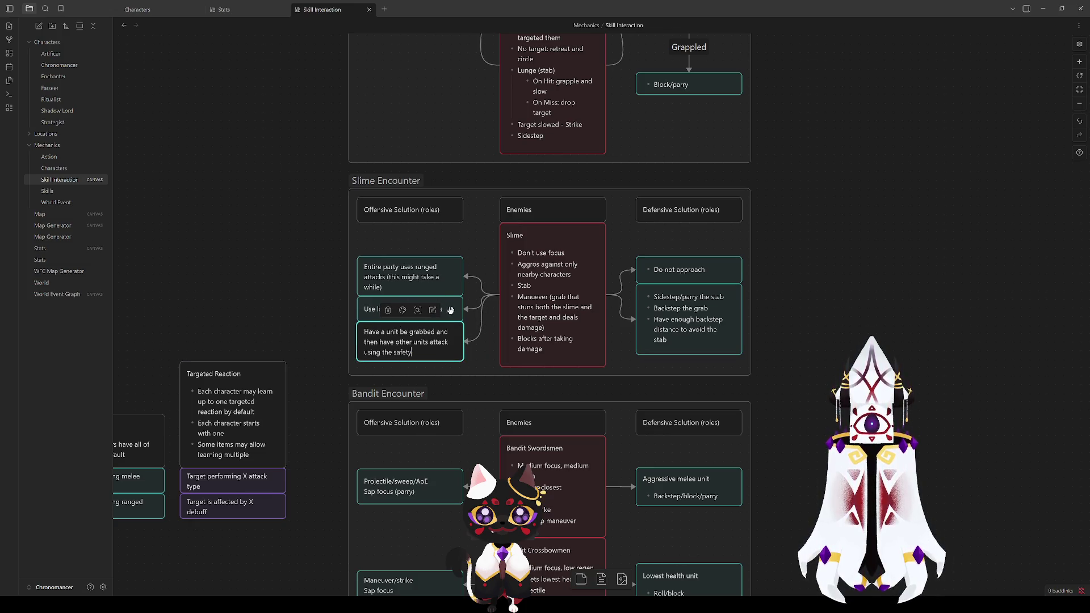
# Snap the three Slime offensive cards and the defensive cards into alignment
pyautogui.moveTo(450, 291); pyautogui.dragTo(450, 285)
pyautogui.click(722, 311)
pyautogui.moveTo(731, 273); pyautogui.dragTo(737, 272)
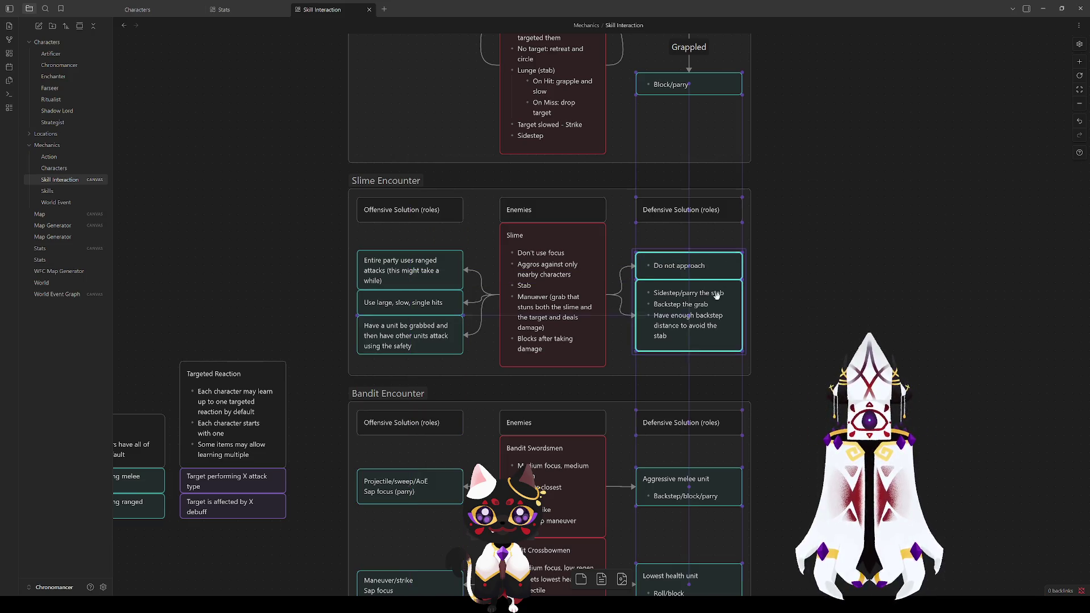
pyautogui.press('Escape')
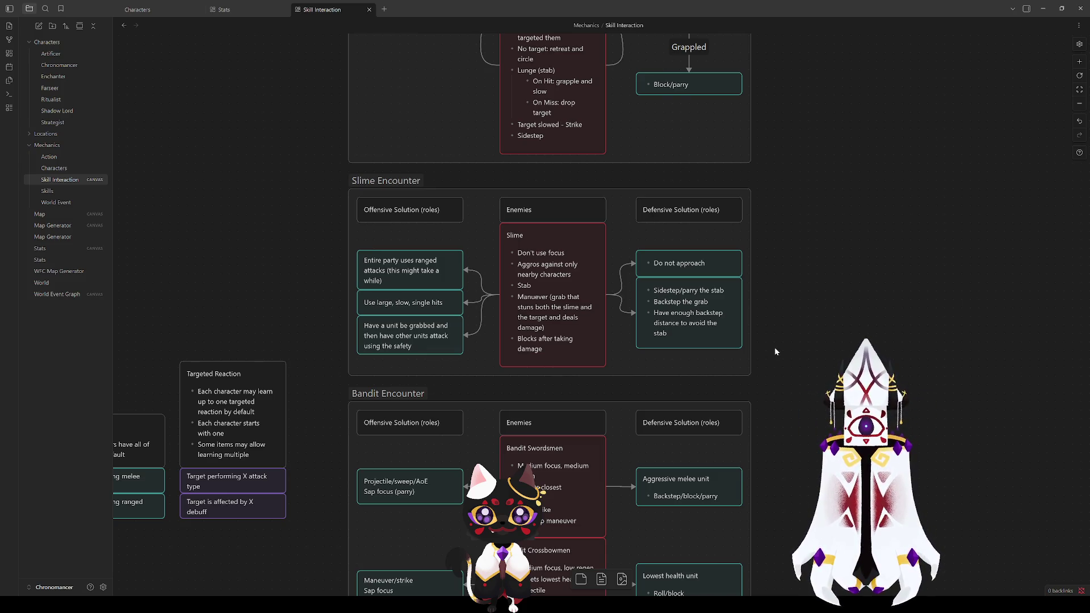
pyautogui.scroll(-1, 784, 436)
pyautogui.moveTo(784, 435)
pyautogui.mouseDown()
pyautogui.moveTo(789, 238)
pyautogui.moveTo(791, 334)
pyautogui.mouseUp()
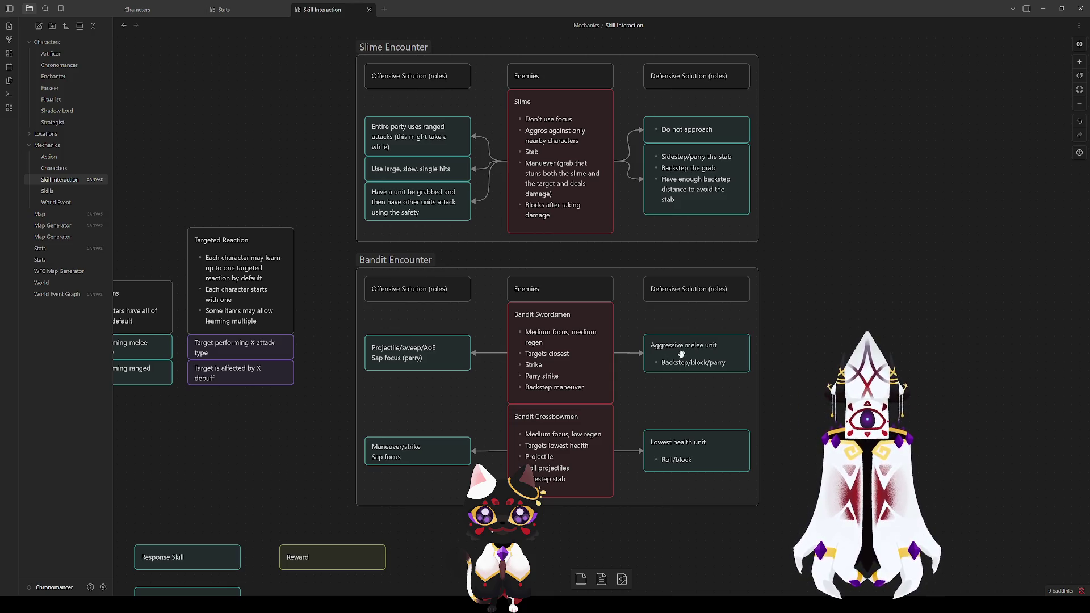
# Rewrite the Slime card's 'Aggros against only nearby characters' line as 'Targets first nearby character'
pyautogui.scroll(1, 810, 243)
pyautogui.moveTo(810, 243); pyautogui.dragTo(756, 507)
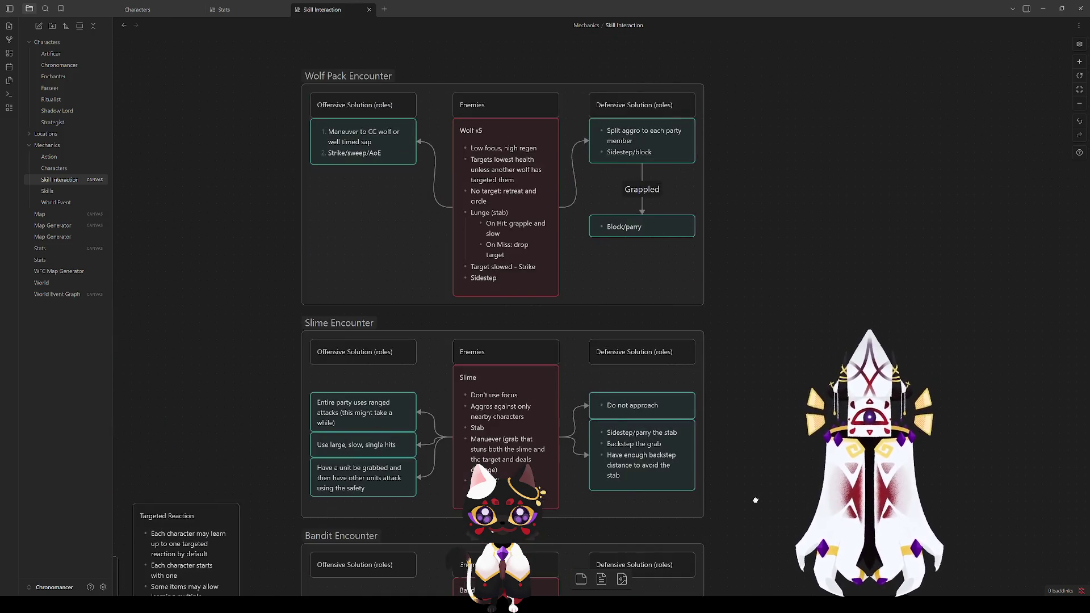
pyautogui.doubleClick(507, 417)
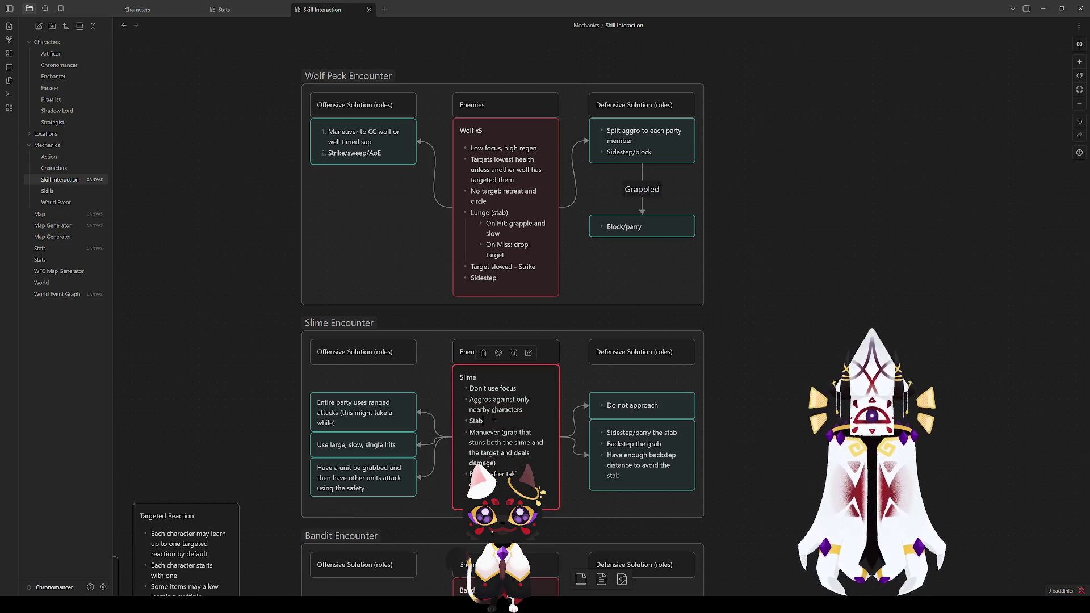
pyautogui.doubleClick(479, 399)
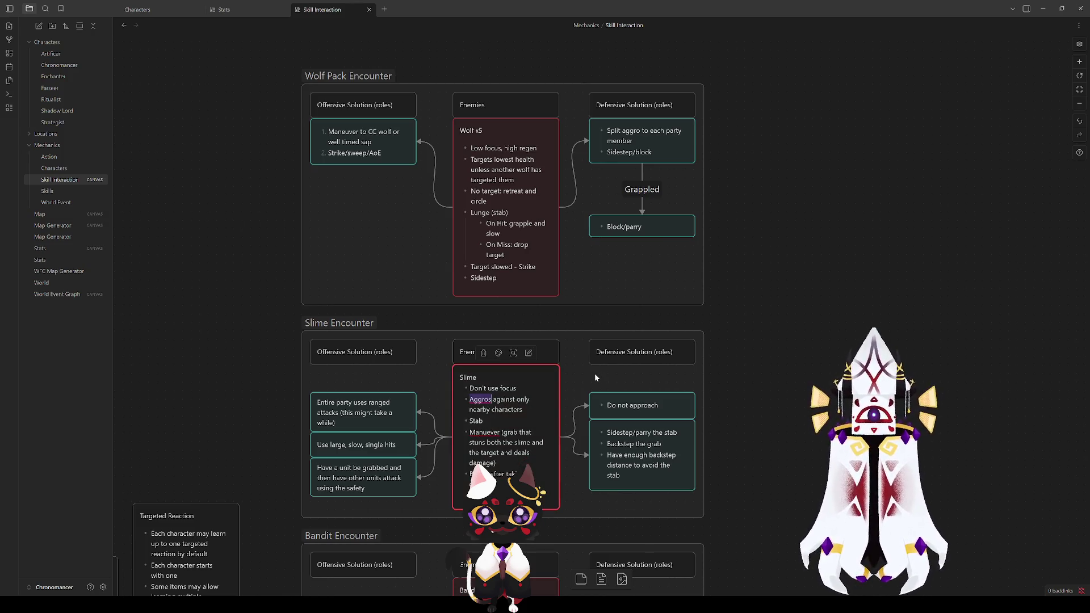
pyautogui.write('Targets')
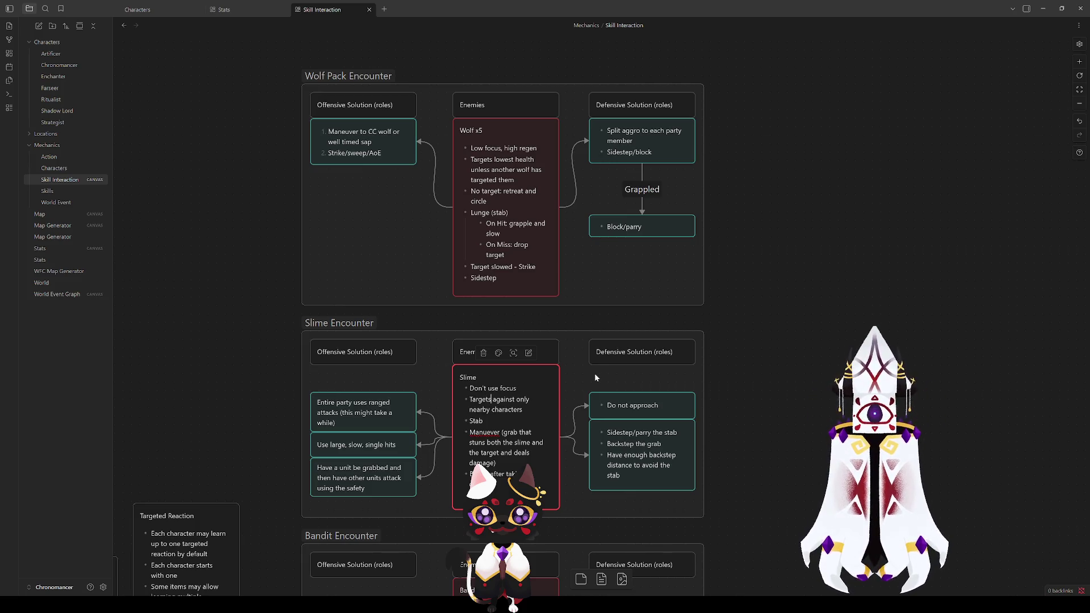
pyautogui.press('Delete')
pyautogui.press('Delete')
pyautogui.press('Delete')
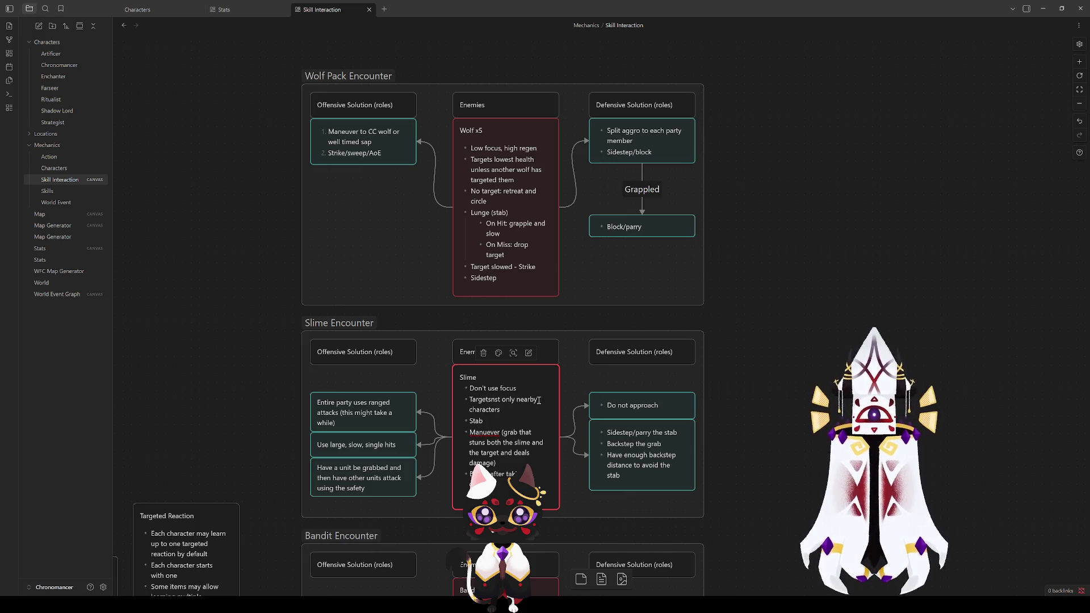
pyautogui.moveTo(506, 413); pyautogui.dragTo(491, 401)
pyautogui.write('fi')
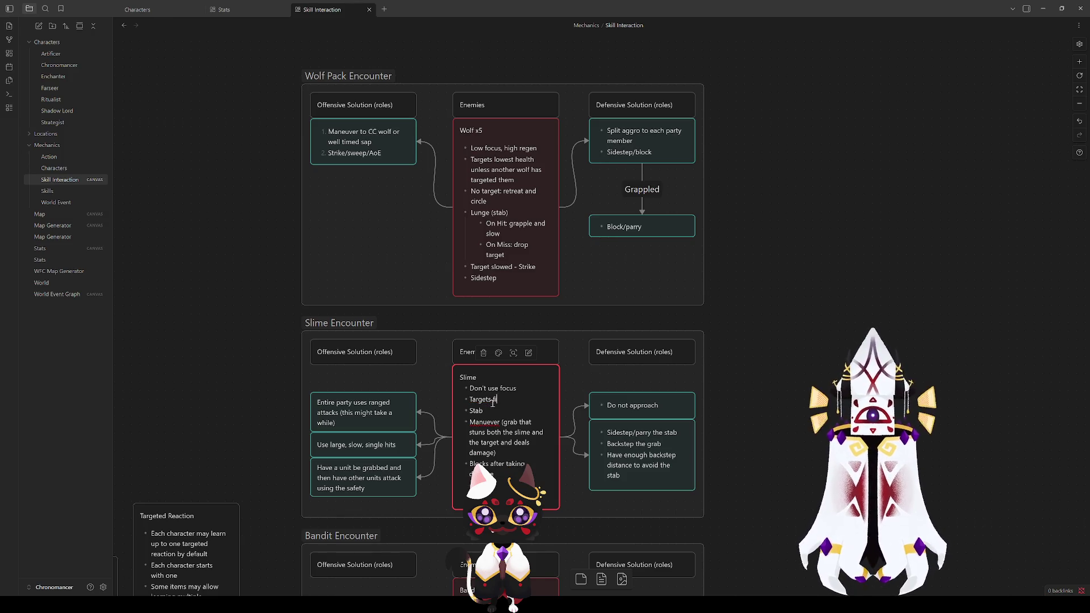
pyautogui.write('aracter')
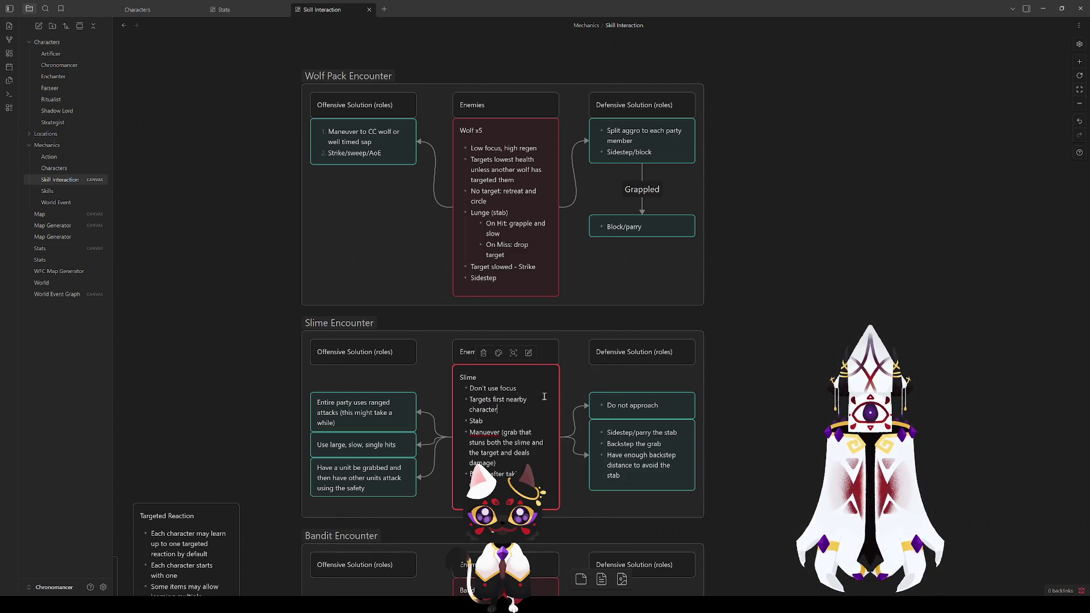
pyautogui.click(742, 394)
# Scroll through the encounter cards, briefly selecting and deselecting the Wolf card
pyautogui.scroll(3, 753, 392)
pyautogui.click(499, 316)
pyautogui.click(803, 376)
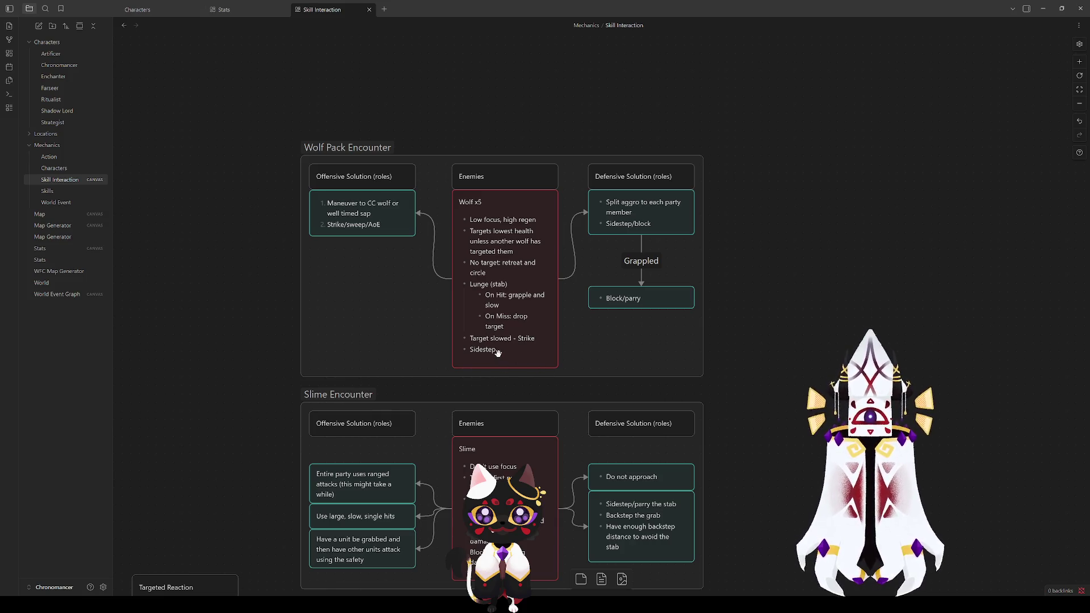
pyautogui.scroll(-4, 781, 426)
pyautogui.scroll(-2, 770, 367)
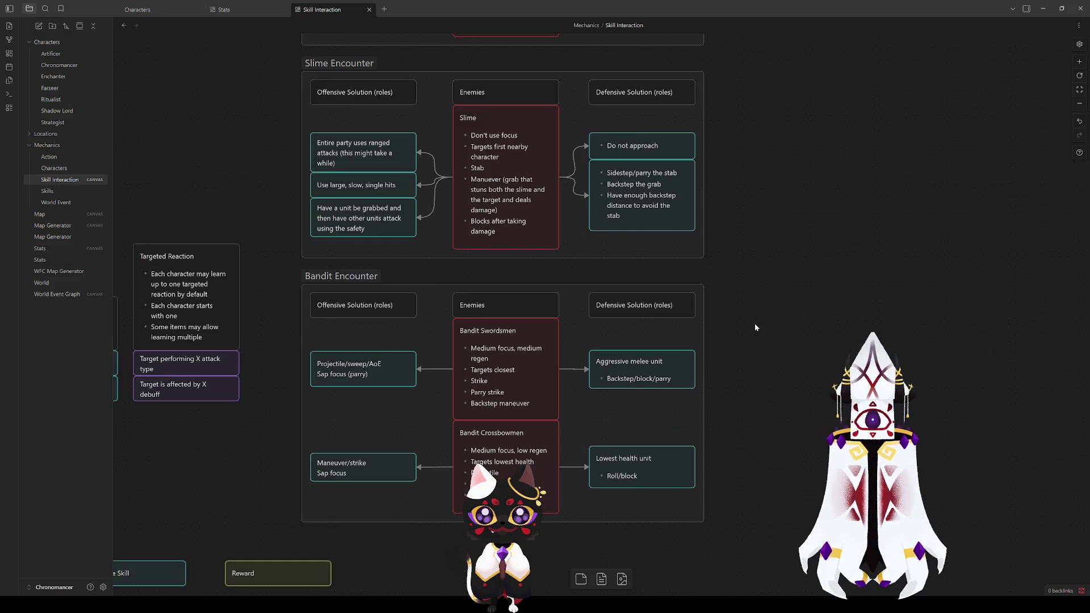
pyautogui.click(516, 355)
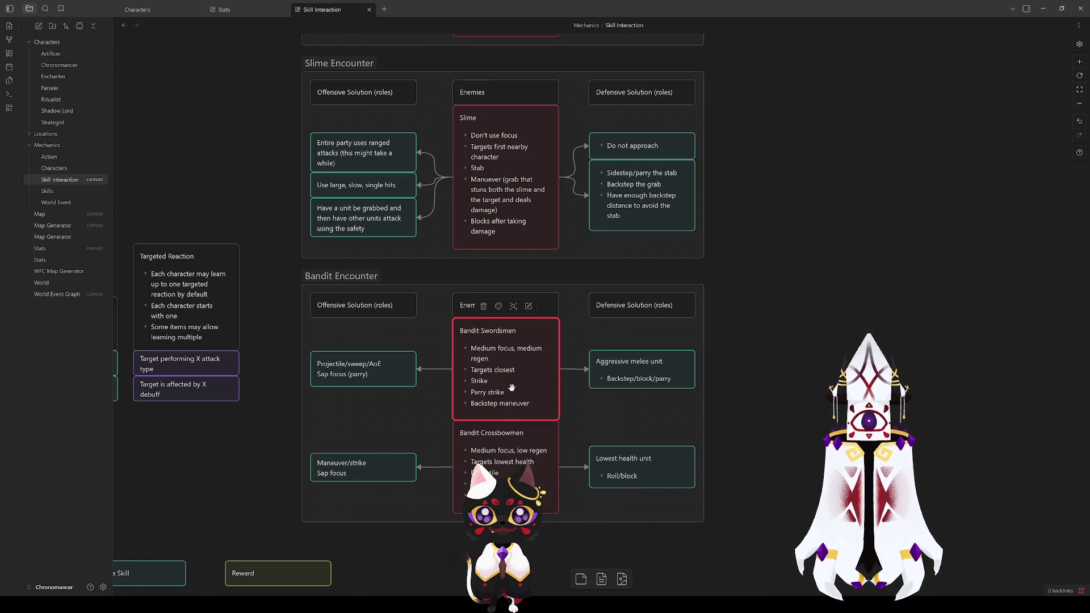
pyautogui.click(795, 374)
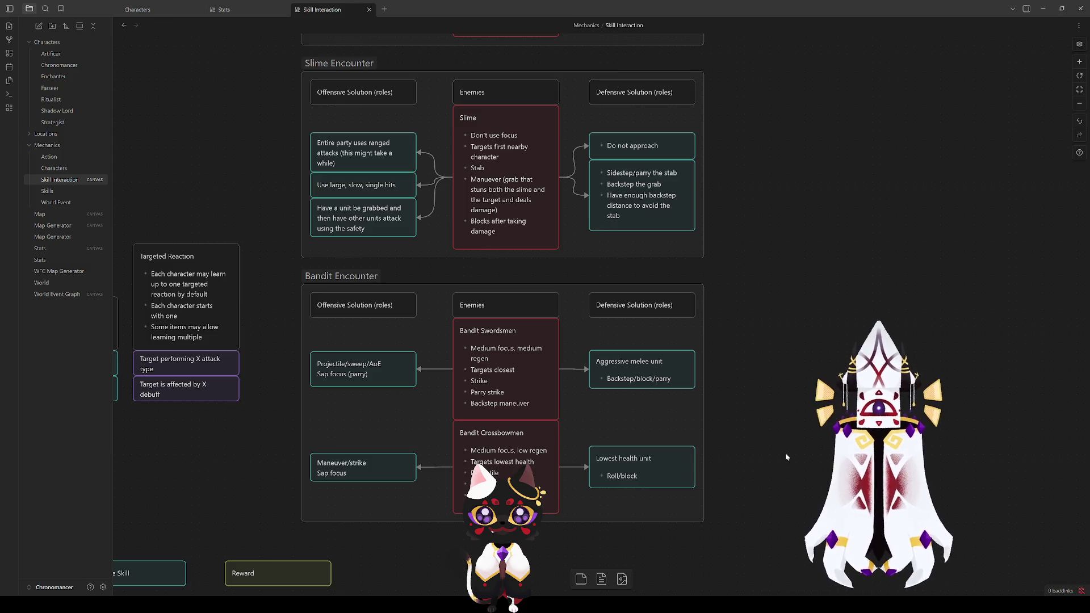
pyautogui.moveTo(701, 479)
pyautogui.mouseDown()
pyautogui.moveTo(781, 447)
pyautogui.moveTo(827, 162)
pyautogui.moveTo(817, 153)
pyautogui.moveTo(703, 538)
pyautogui.moveTo(739, 499)
pyautogui.mouseUp()
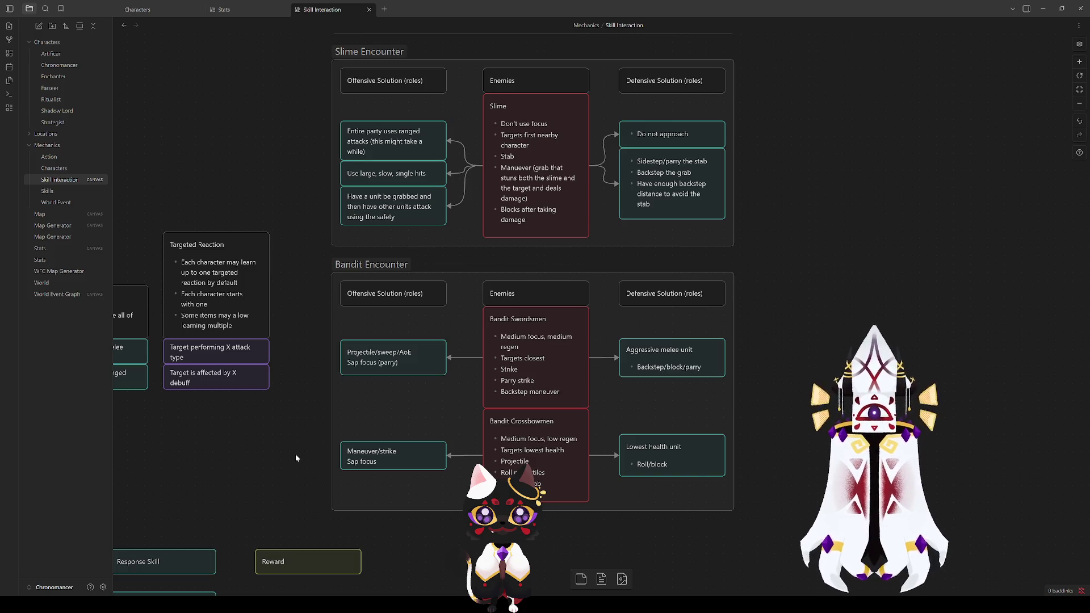
pyautogui.scroll(3, 782, 339)
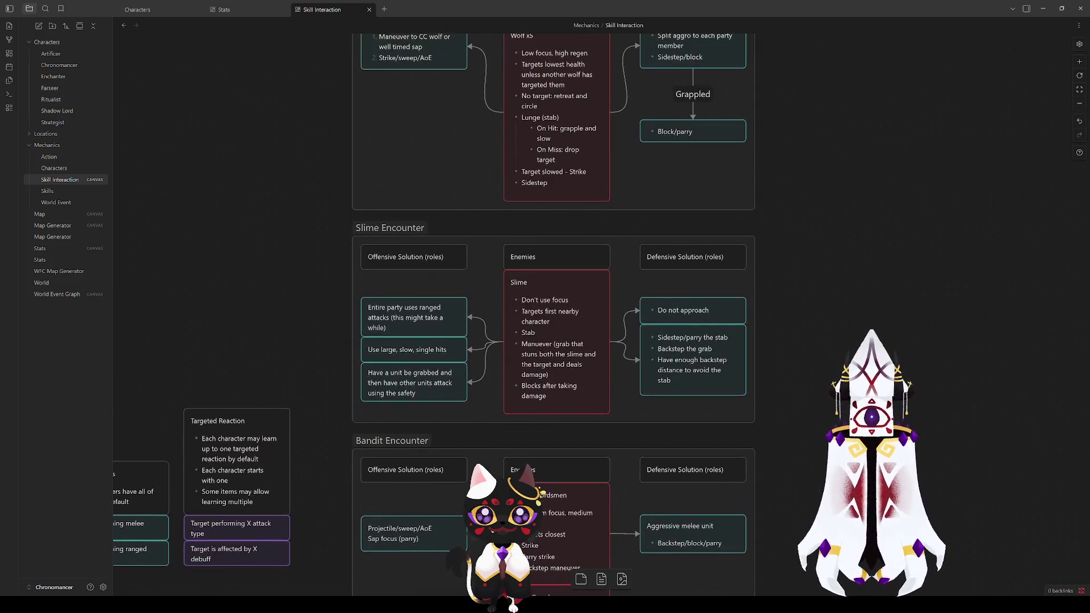
pyautogui.scroll(-4, 798, 250)
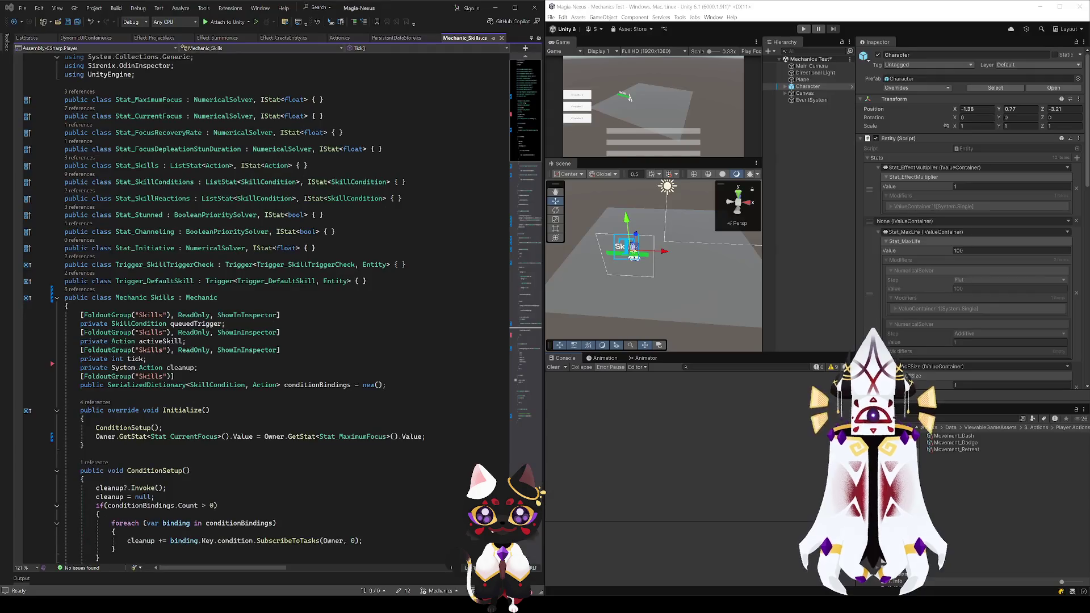
# Delete the Character (2) duplicate from the Unity scene
pyautogui.click(113, 532)
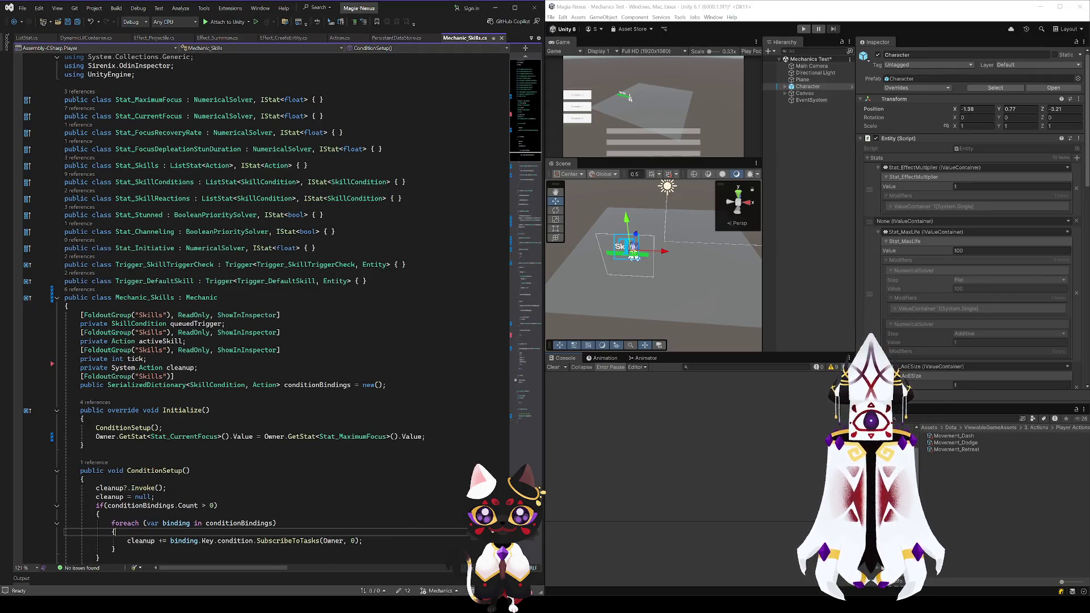
pyautogui.click(797, 157)
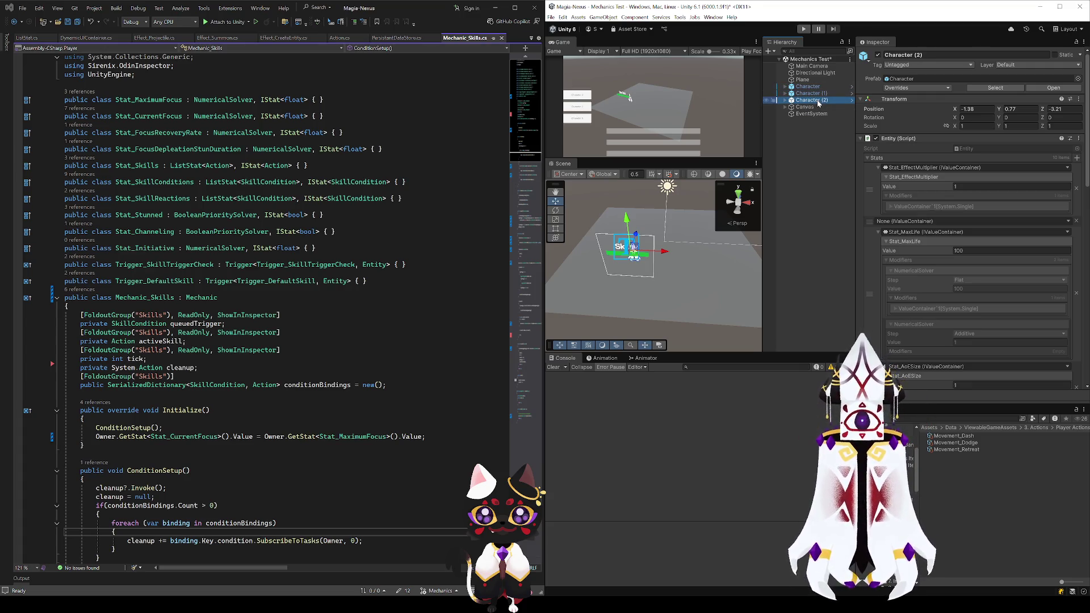
pyautogui.press('Delete')
pyautogui.doubleClick(810, 87)
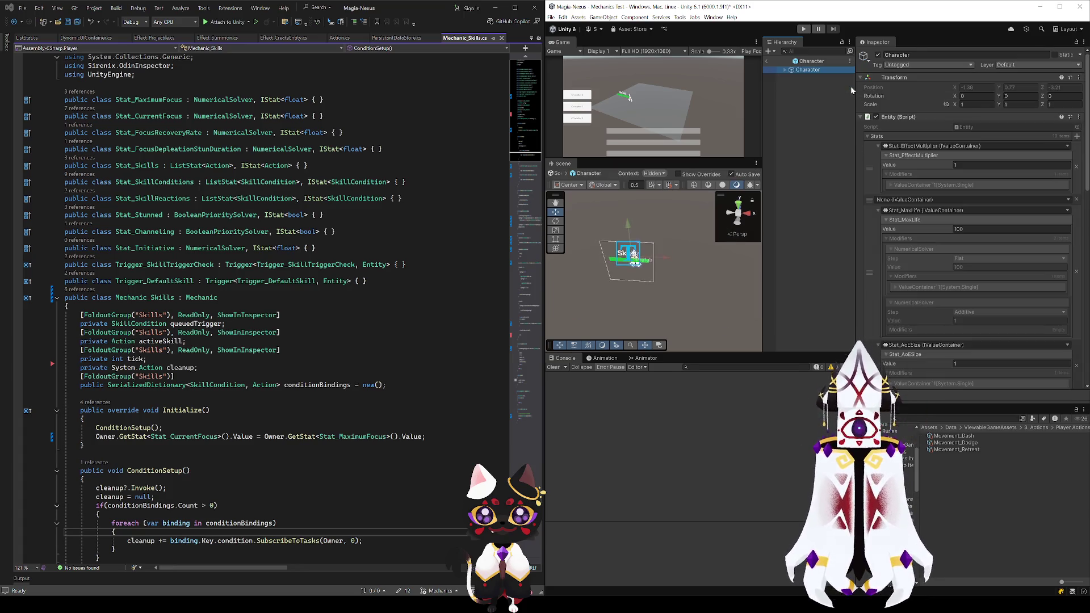
pyautogui.click(767, 61)
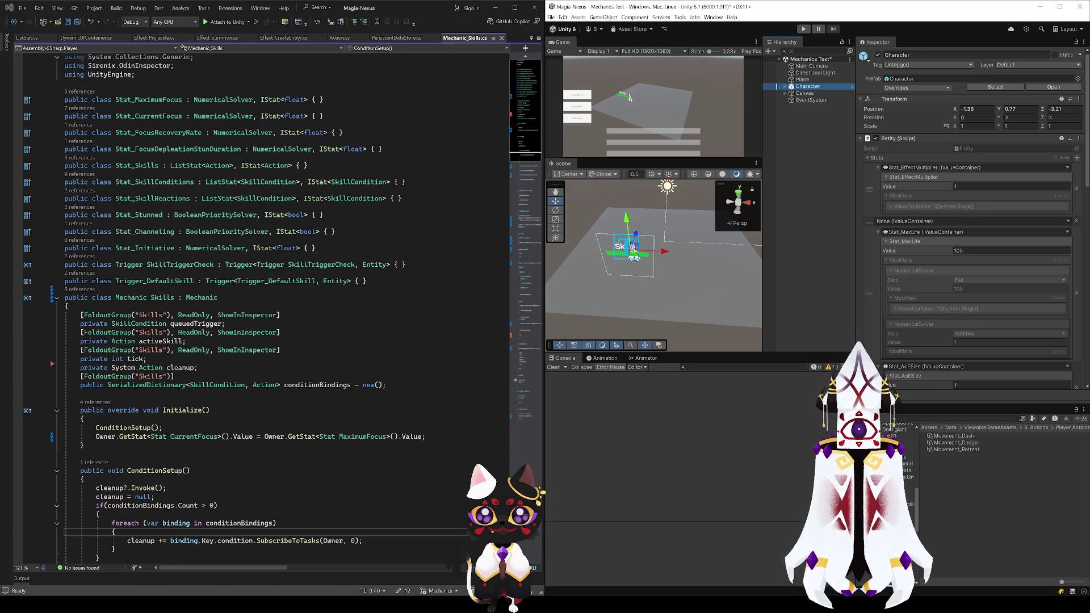
# Open the Player prefab from Prefabs > Entities and remove its empty None Stats entry
pyautogui.click(900, 484)
pyautogui.click(902, 492)
pyautogui.click(947, 457)
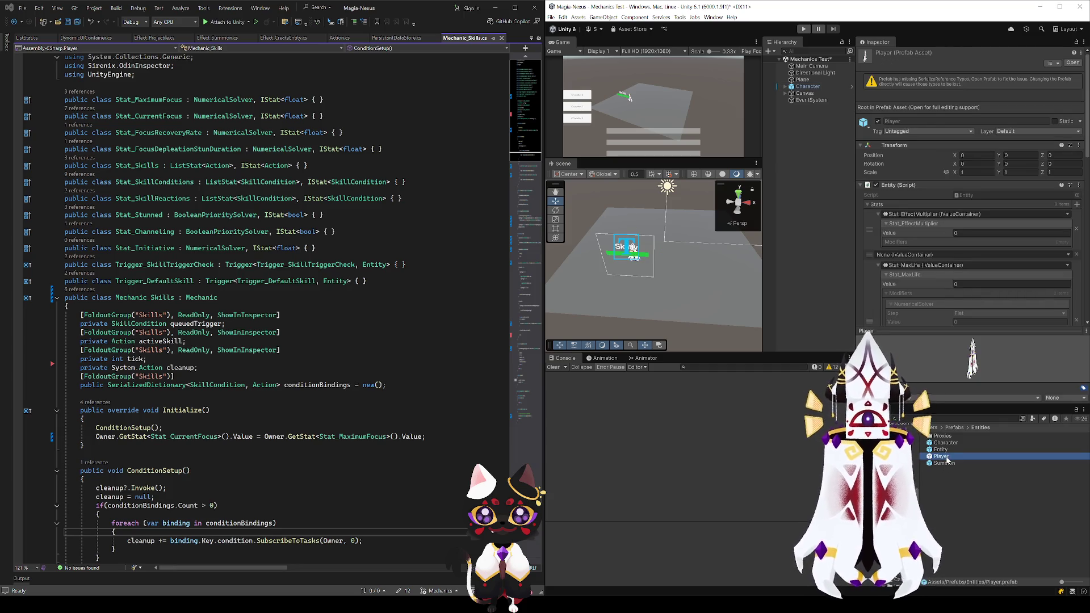
pyautogui.click(941, 489)
pyautogui.doubleClick(941, 456)
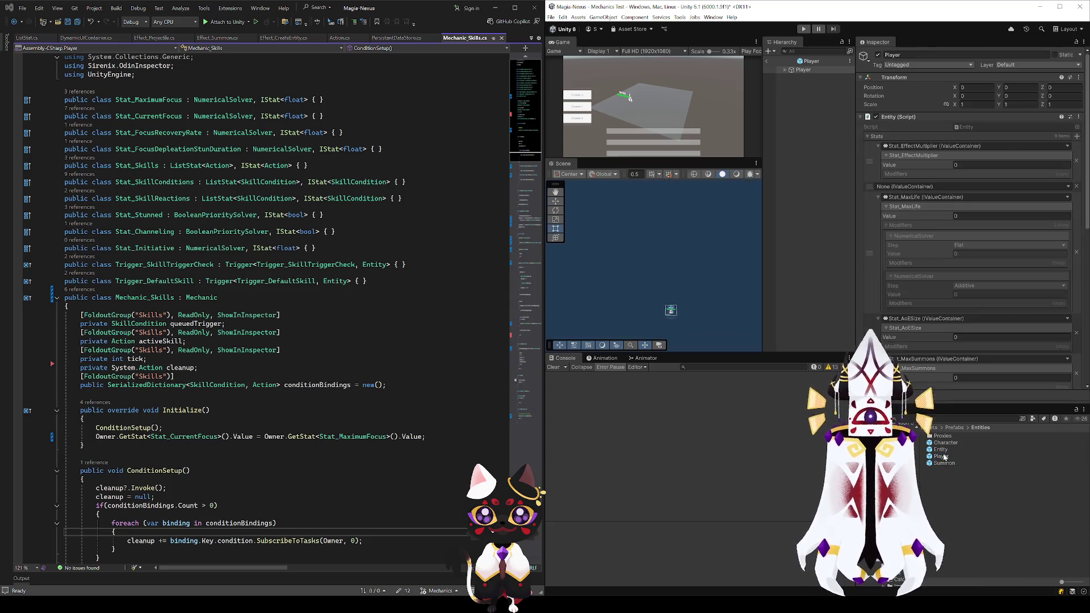
pyautogui.click(1076, 186)
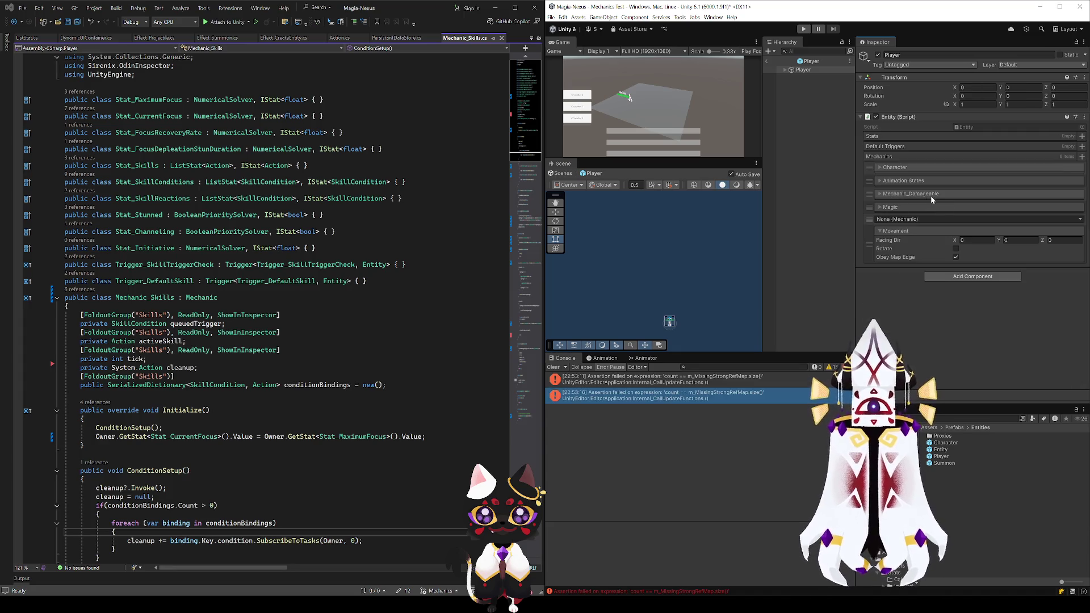
# Clear the Console, expand the Entity foldouts, and restore Stat_MaxLife and Stat_MaximumFocus in Stats
pyautogui.click(553, 367)
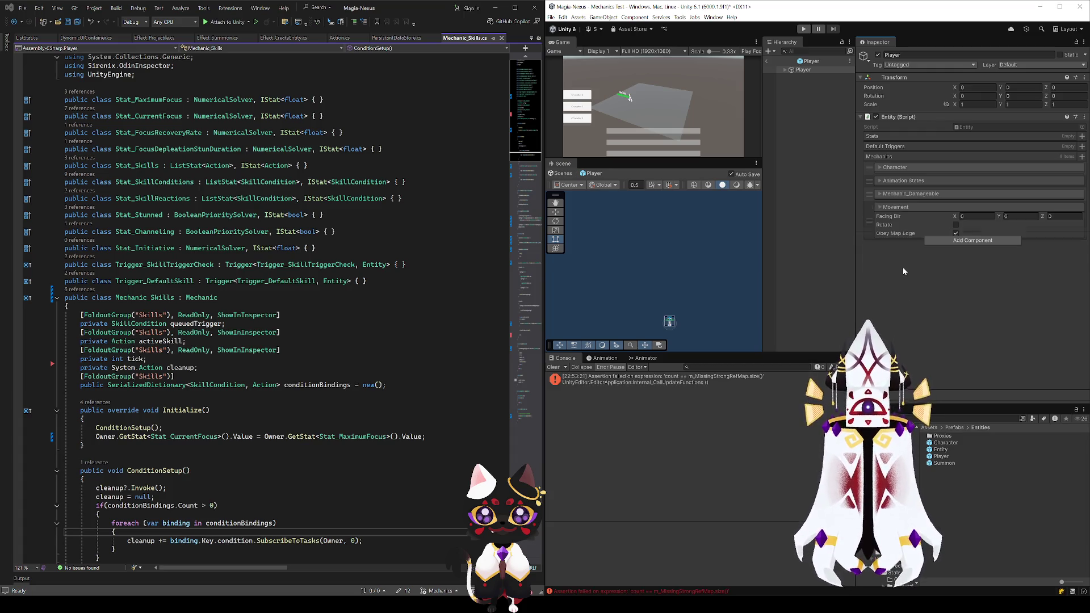
pyautogui.click(556, 367)
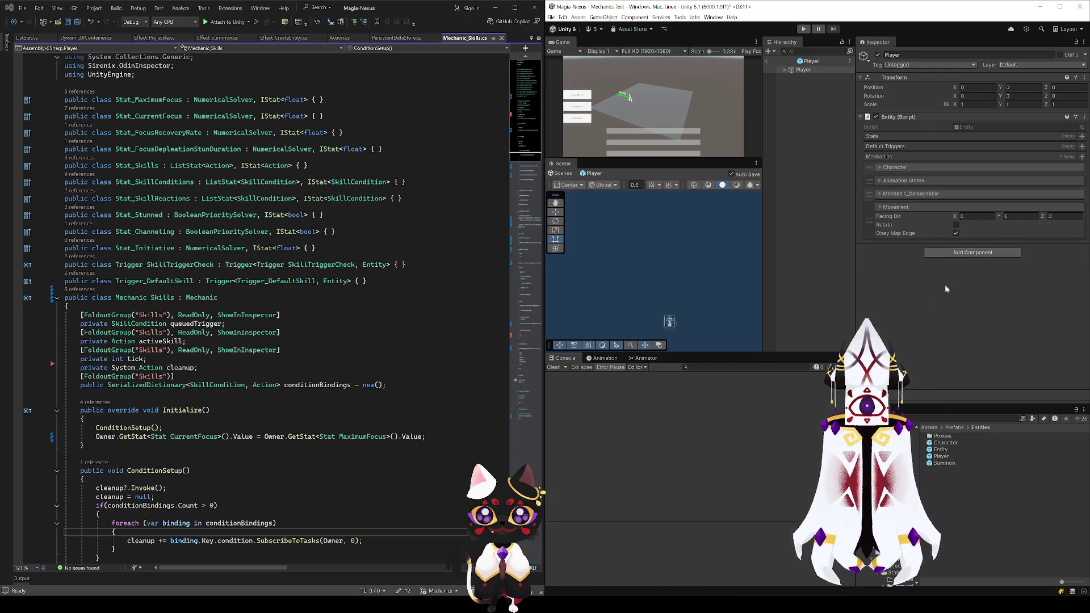
pyautogui.click(885, 194)
pyautogui.click(880, 180)
pyautogui.click(881, 168)
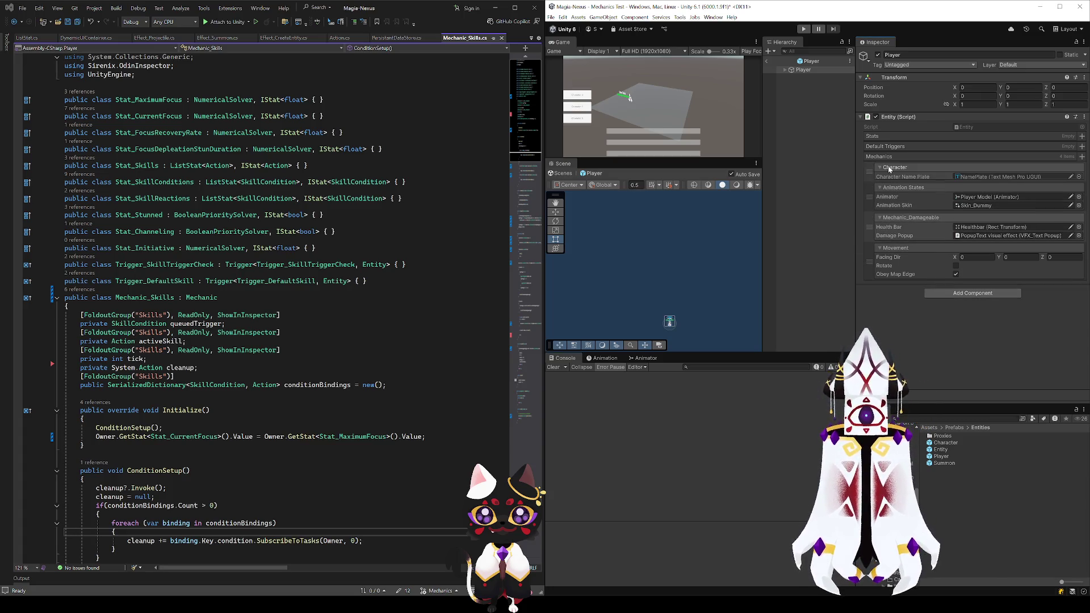
pyautogui.click(889, 249)
pyautogui.click(886, 249)
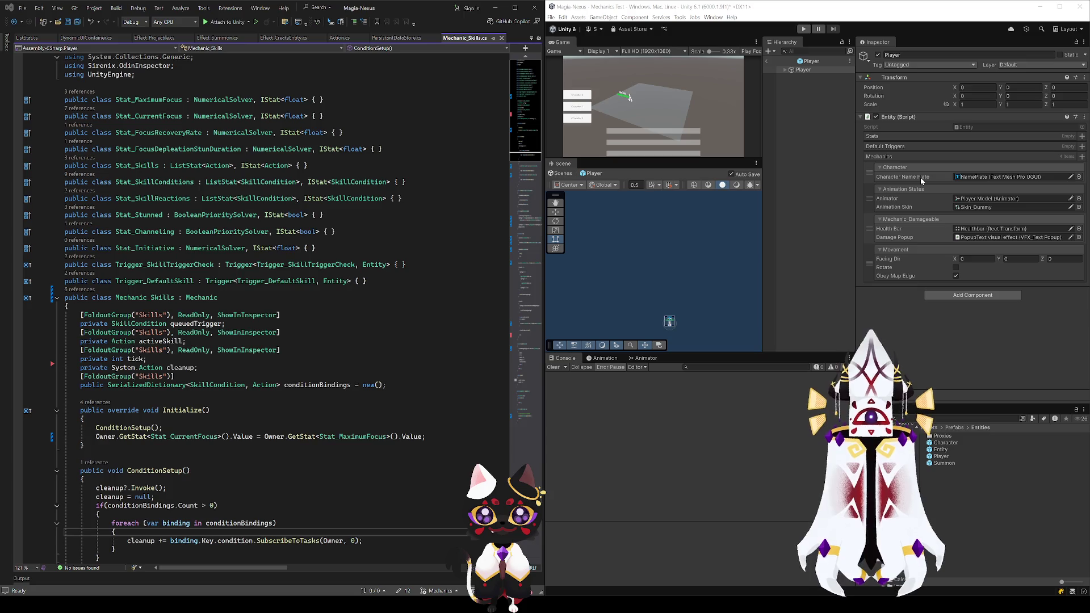
pyautogui.hotkey('ctrl', 'z')
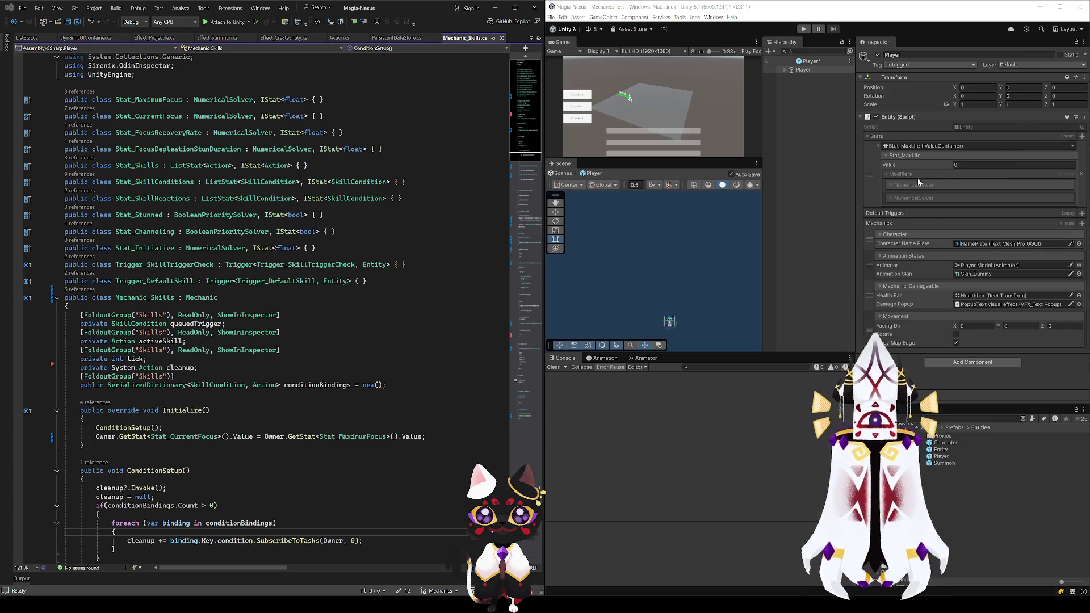
pyautogui.hotkey('ctrl', 'z')
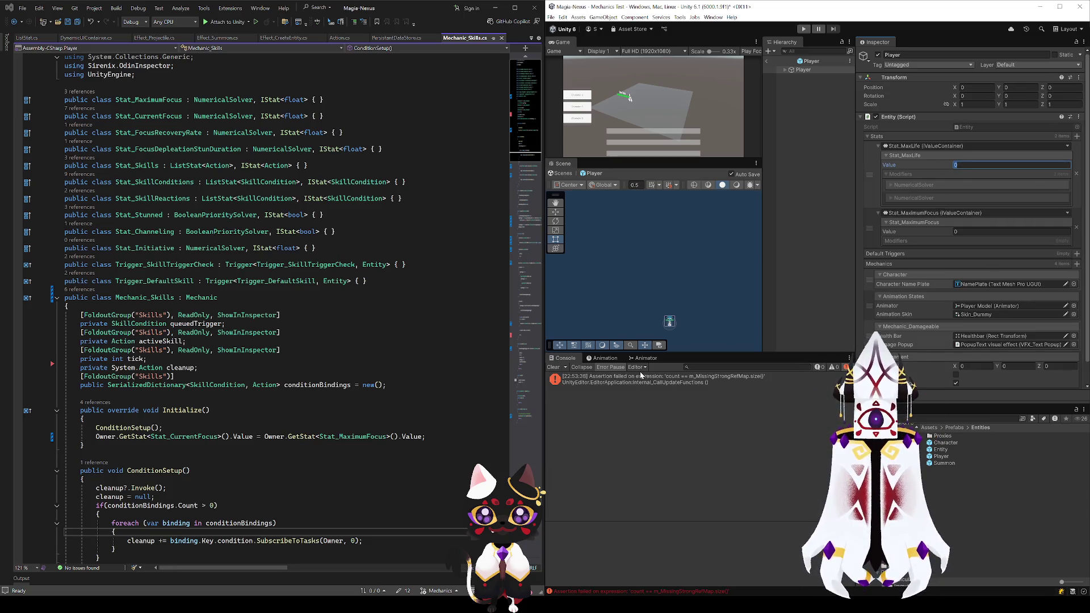
# Read the assertion error's full details and re-inspect the Player object and prefab asset
pyautogui.click(641, 380)
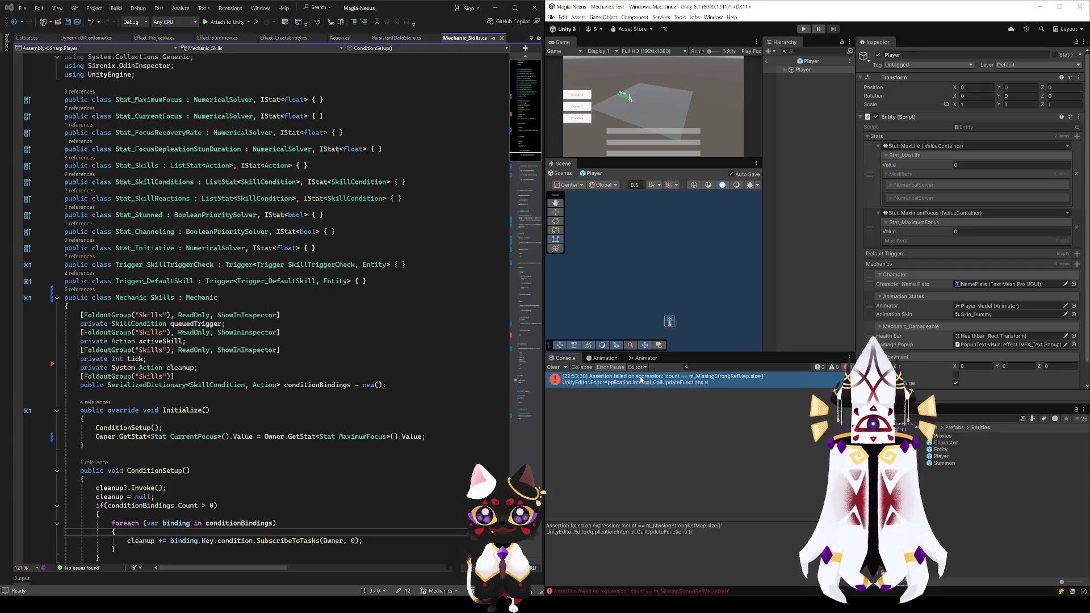
pyautogui.click(714, 528)
pyautogui.click(550, 526)
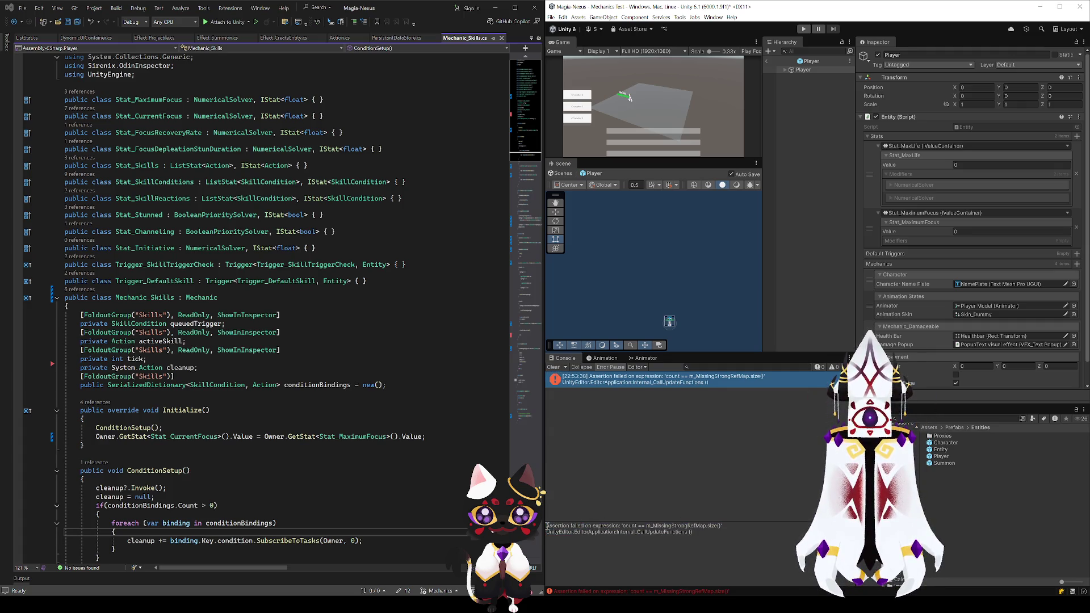
pyautogui.moveTo(737, 524); pyautogui.dragTo(745, 529)
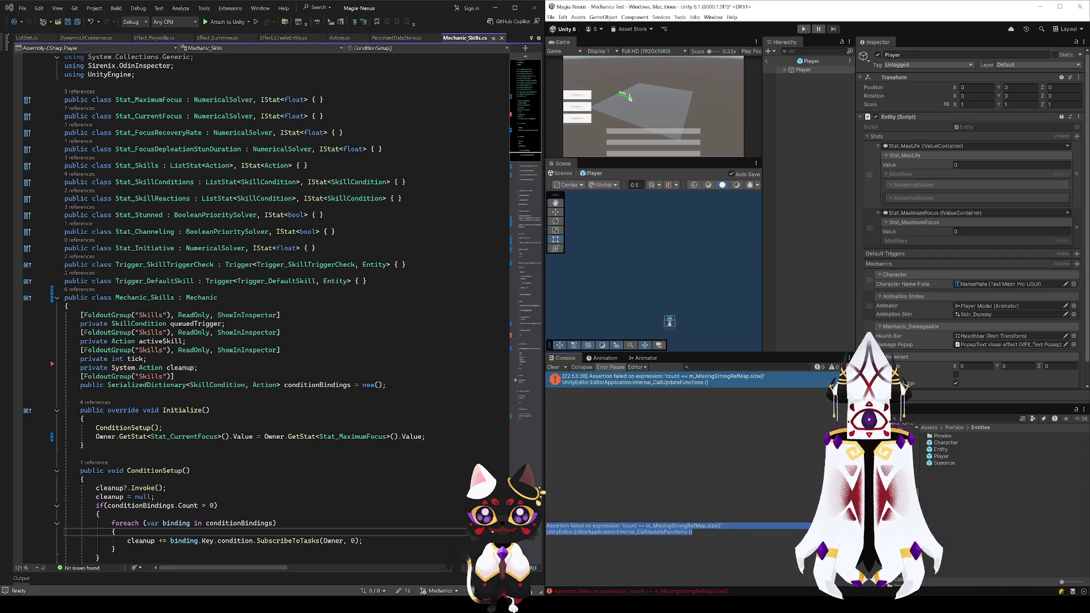
pyautogui.click(806, 548)
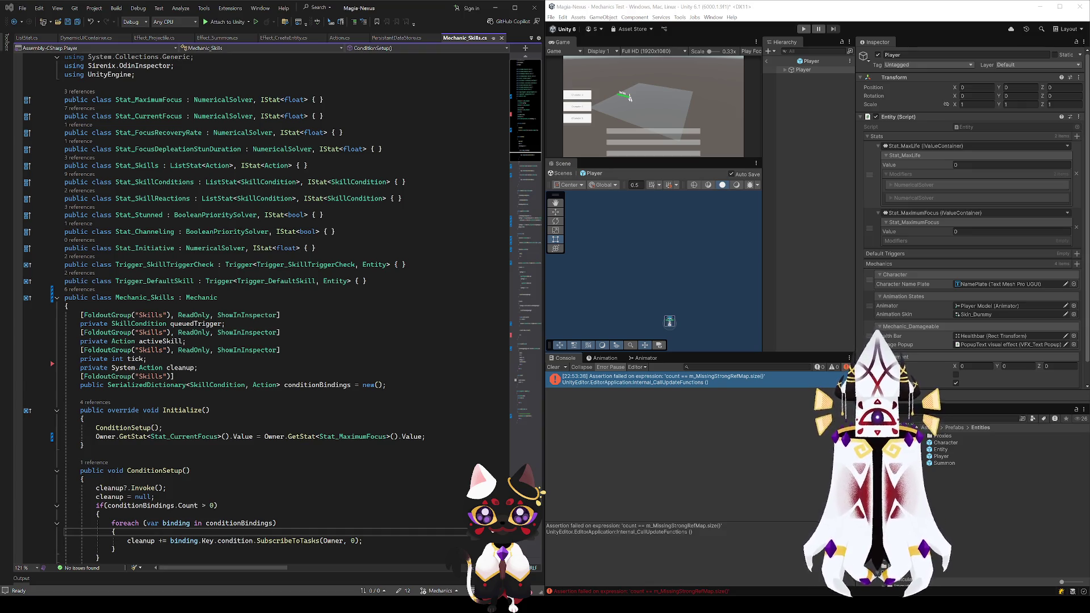
pyautogui.click(794, 87)
pyautogui.click(796, 71)
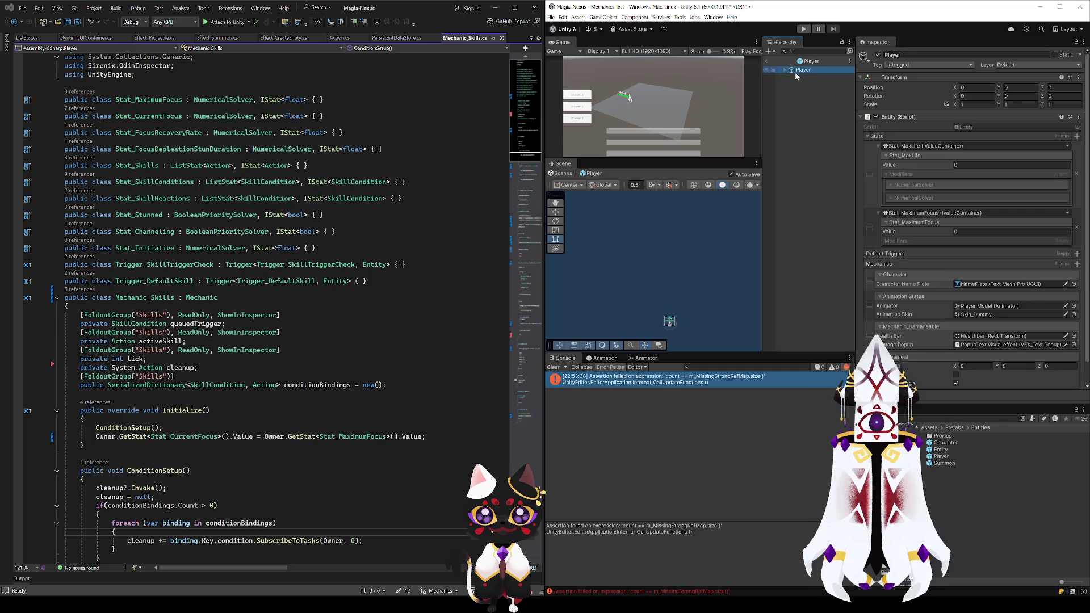
pyautogui.click(941, 456)
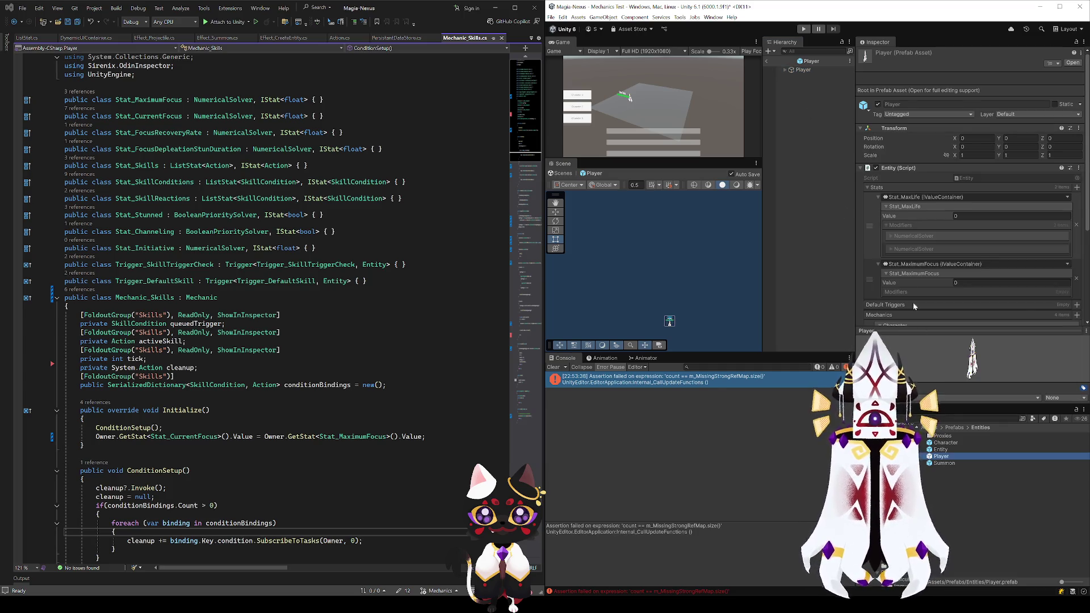
pyautogui.scroll(-3, 914, 306)
pyautogui.click(802, 69)
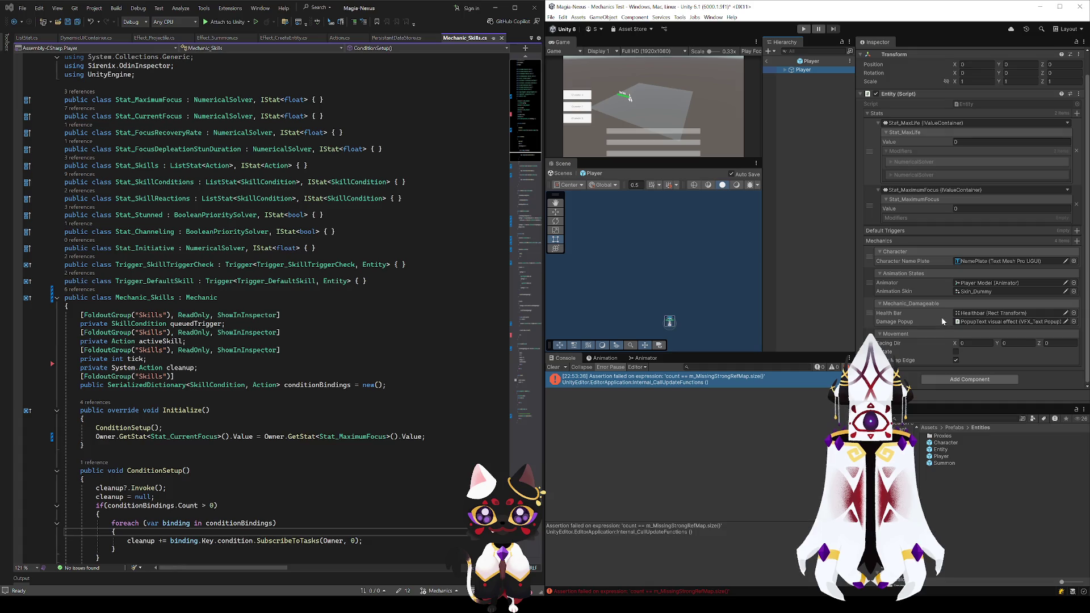
# Enter 100 for Stat_MaxLife, expand the first NumericalSolver modifier, and return to Mechanics Test
pyautogui.write('100')
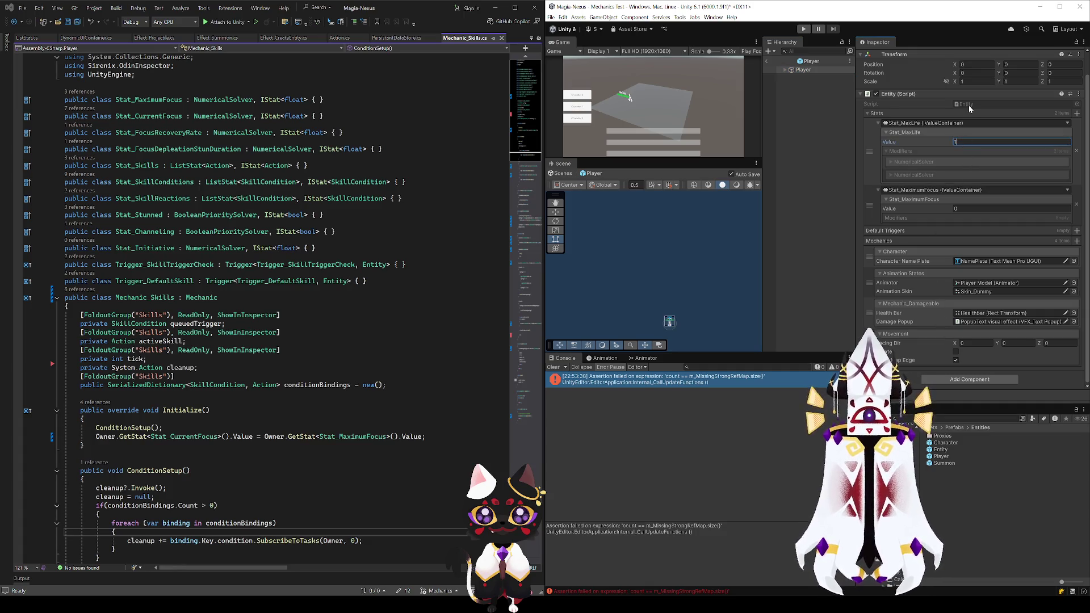
pyautogui.press('Return')
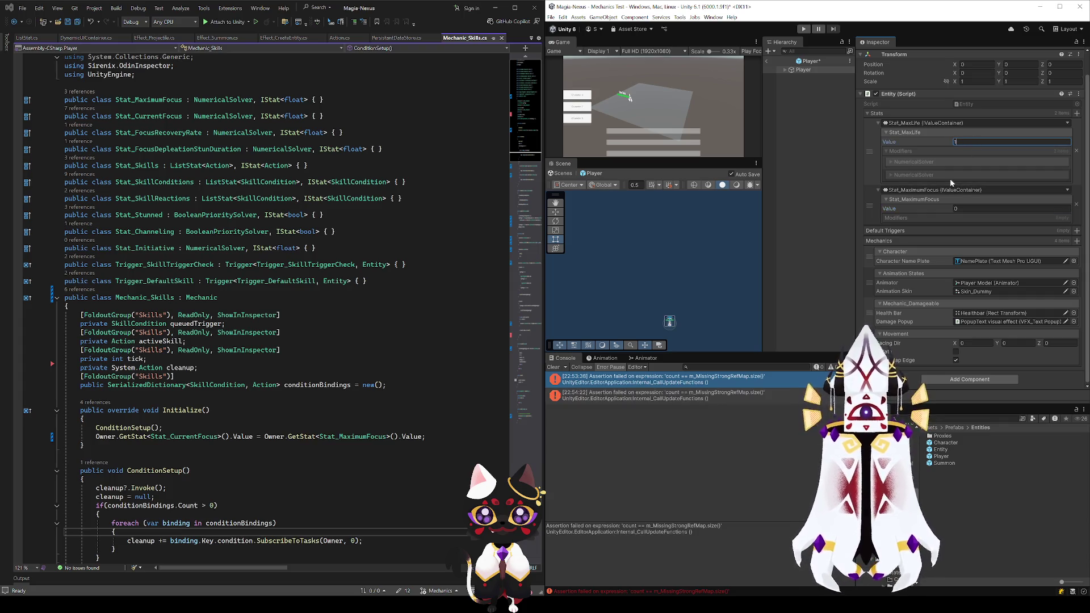
pyautogui.click(905, 163)
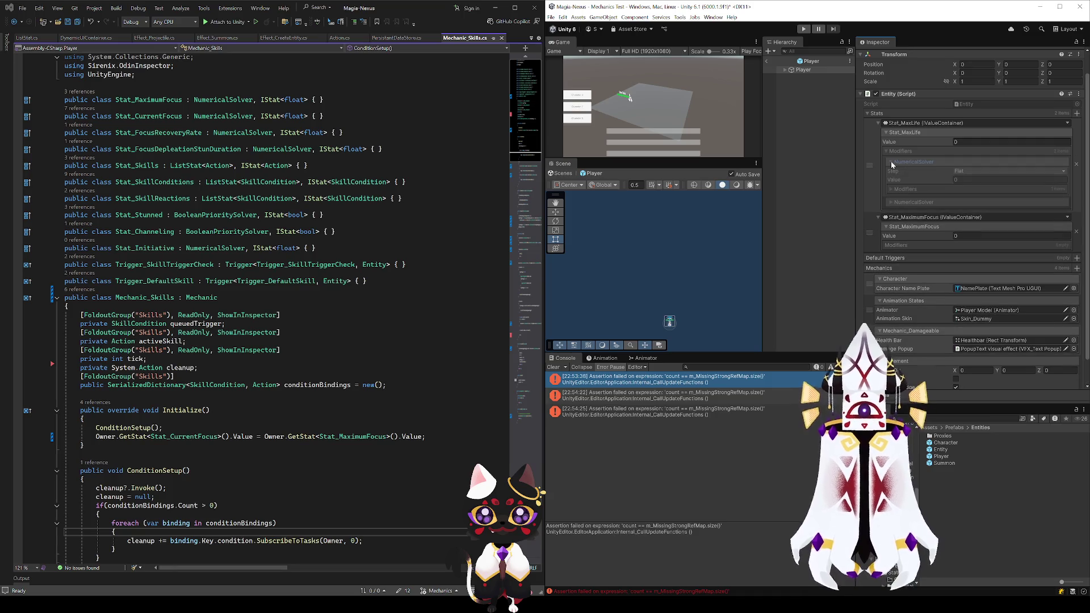
pyautogui.click(699, 410)
pyautogui.click(769, 63)
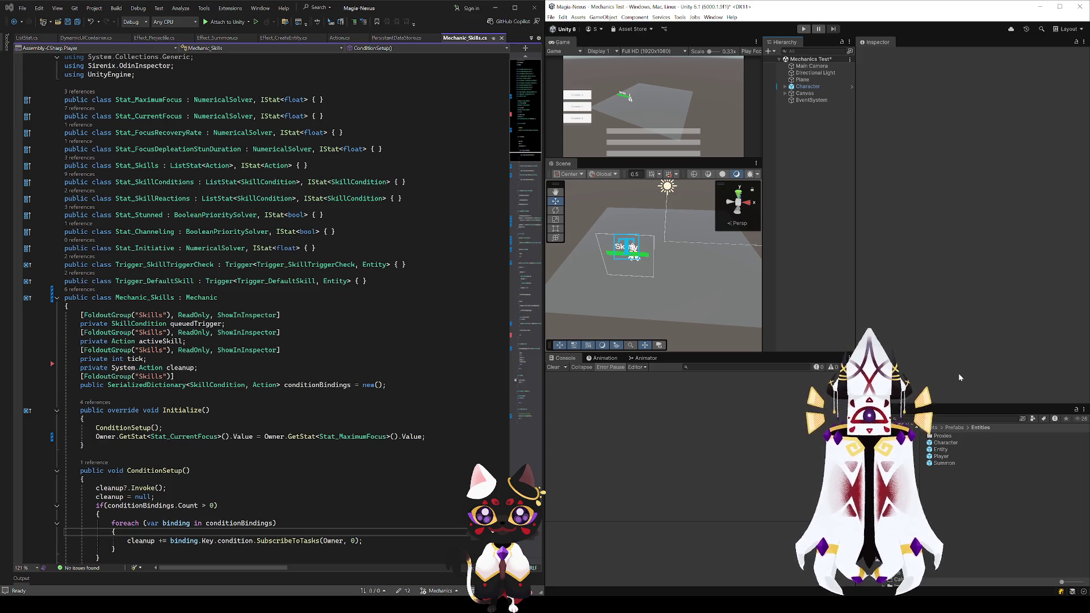
# Create an empty GameObject named Character, remove the Character prefab's empty None stat, and clear the Console
pyautogui.hotkey('ctrl', 'shift', 'n')
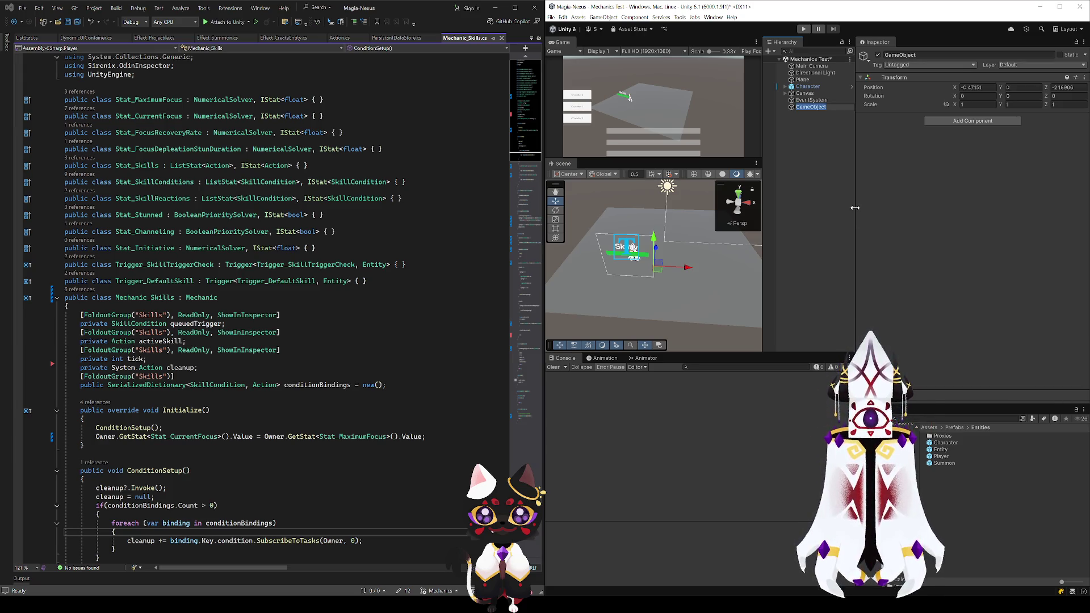
pyautogui.write('Character')
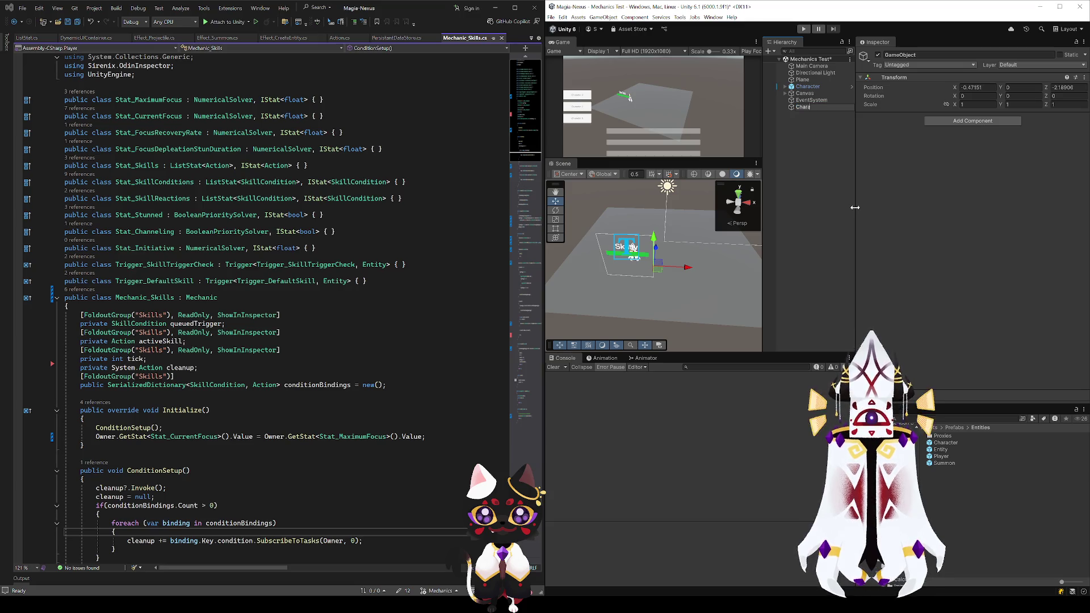
pyautogui.press('Return')
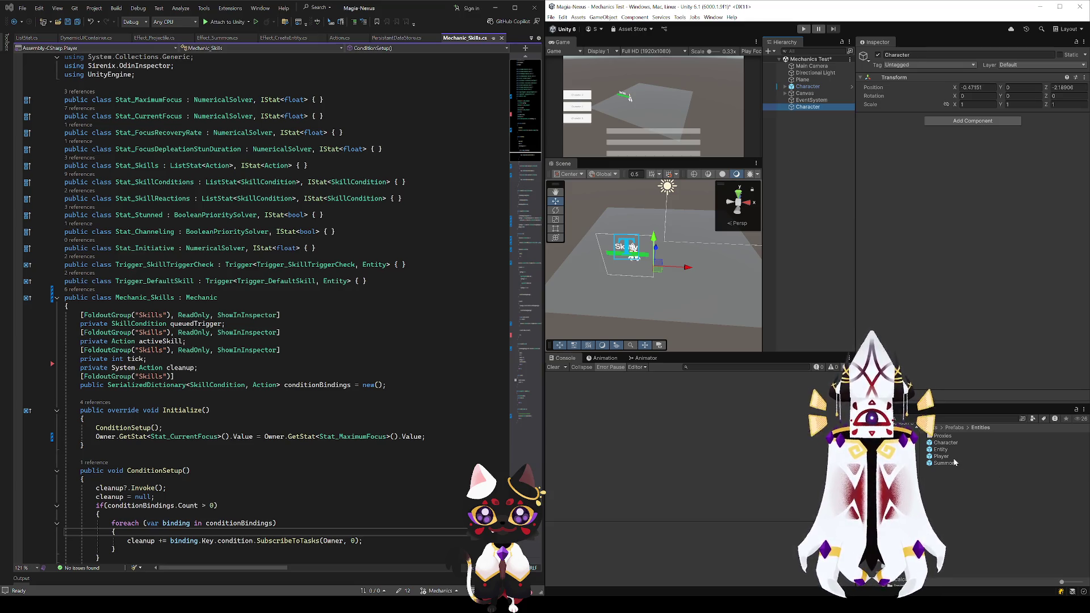
pyautogui.doubleClick(946, 443)
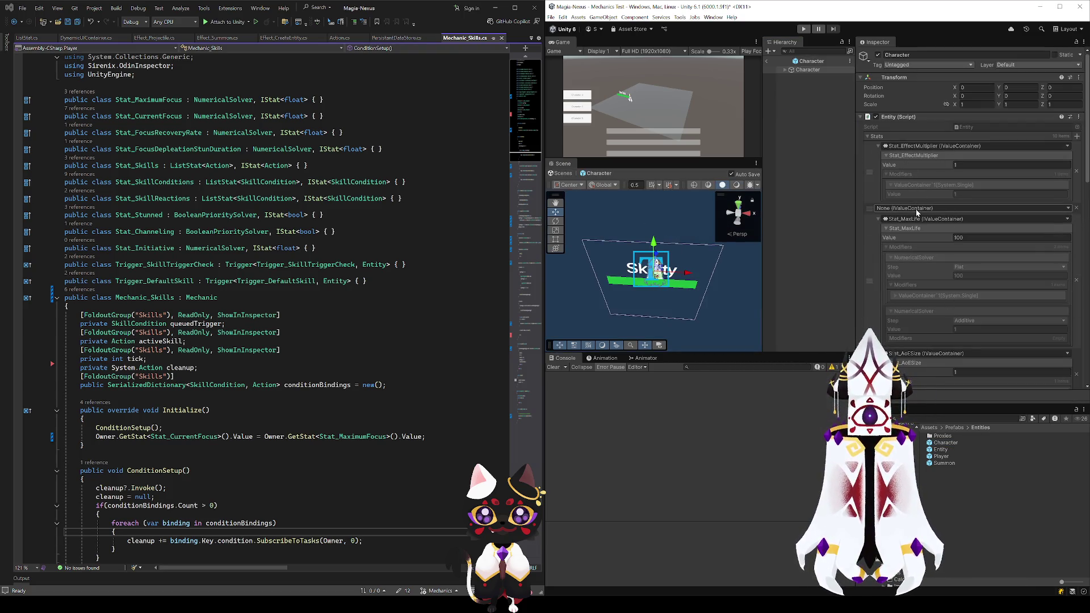
pyautogui.click(1076, 209)
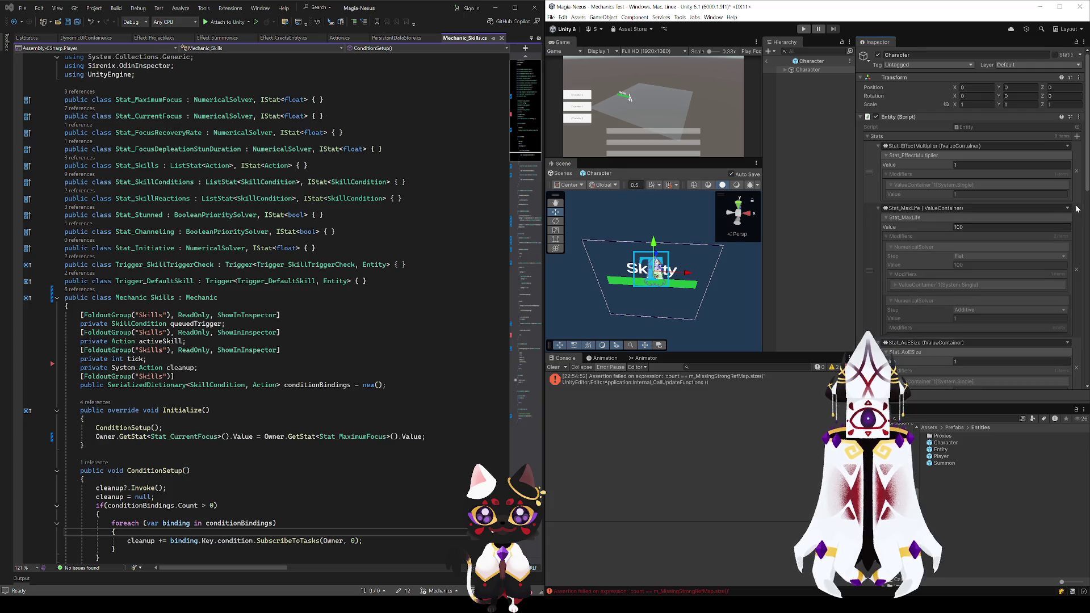
pyautogui.click(766, 61)
pyautogui.click(689, 409)
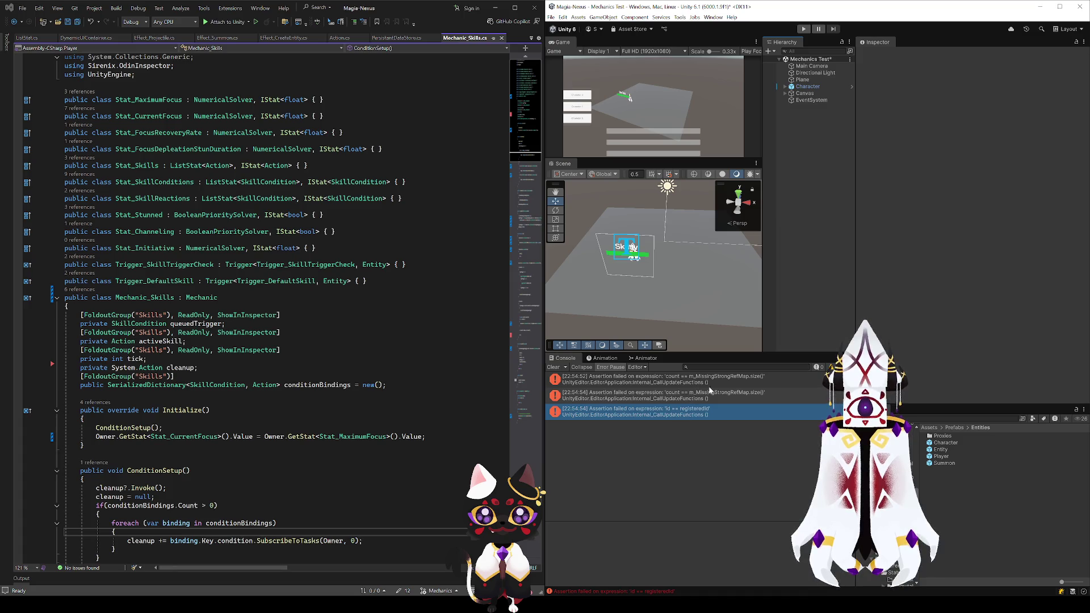
pyautogui.click(560, 368)
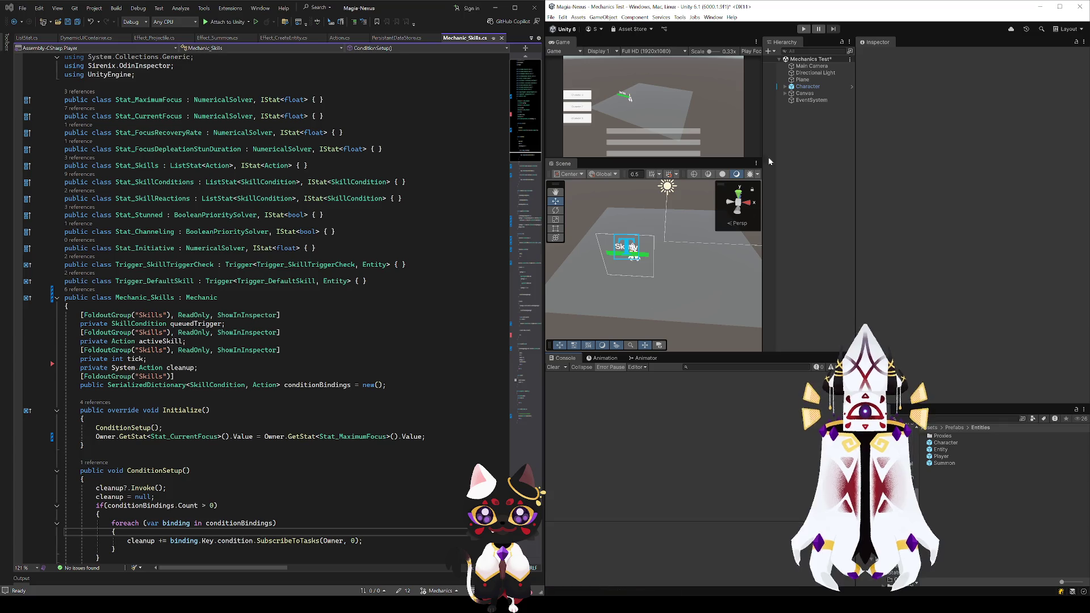
pyautogui.click(822, 86)
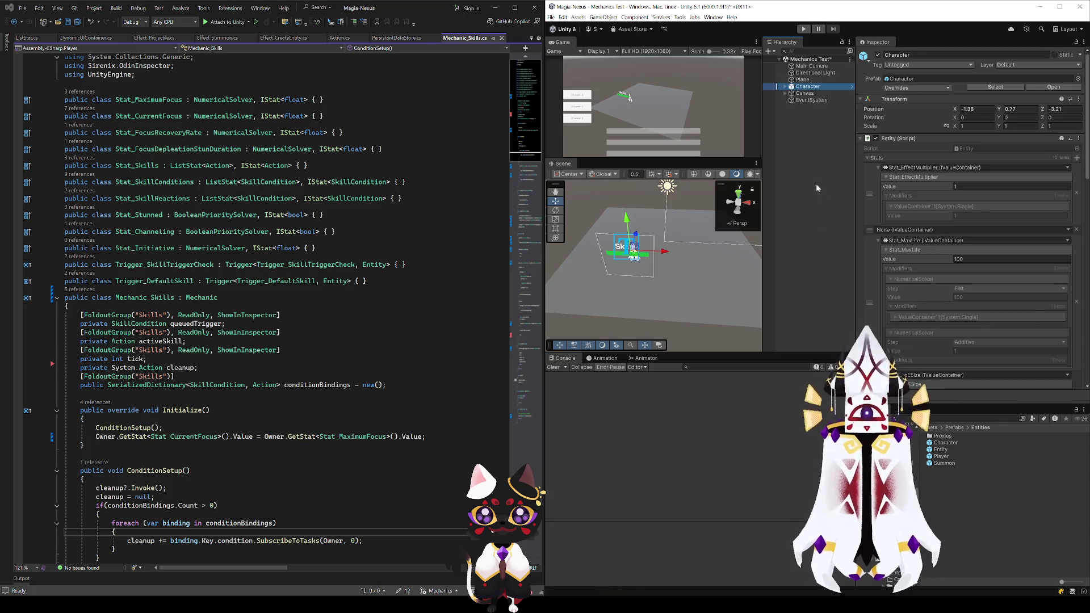
# Add a second Character at position 0, 0 and paste Player Model and Player UI under it
pyautogui.hotkey('ctrl', 'shift', 'n')
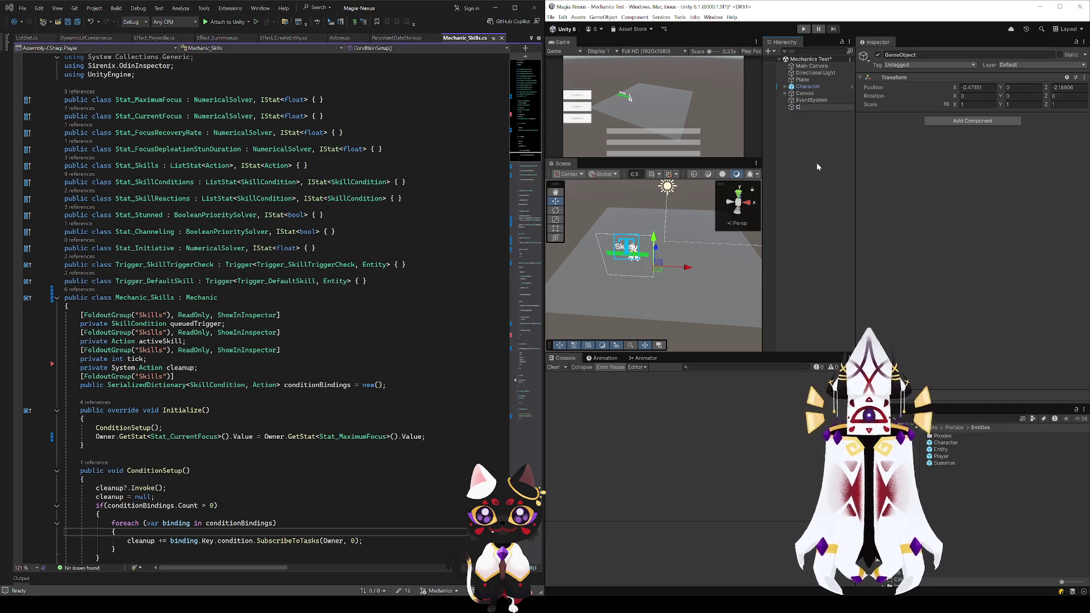
pyautogui.click(948, 122)
pyautogui.click(985, 86)
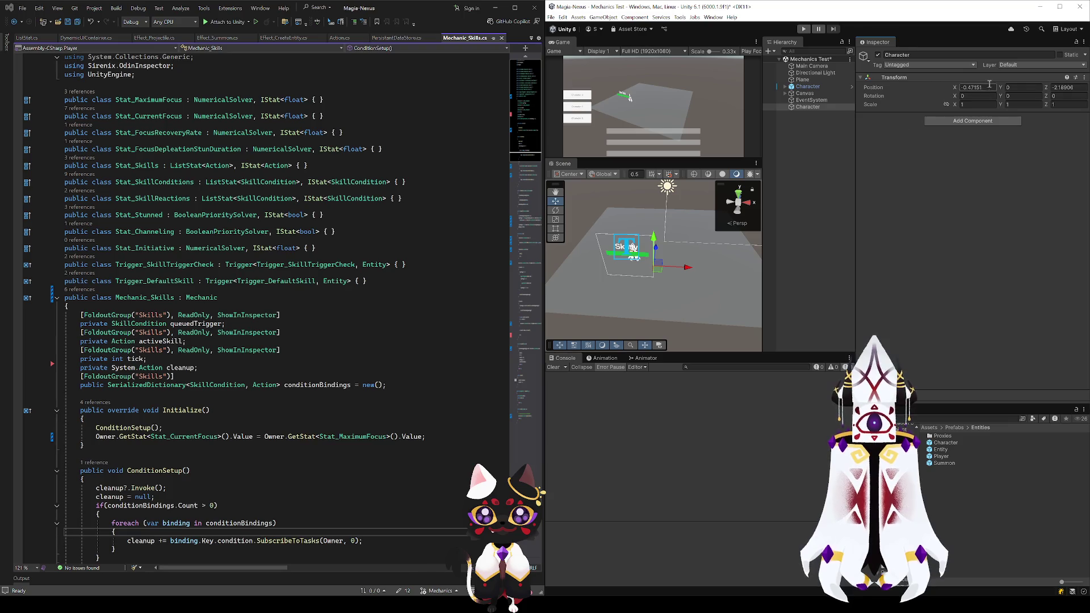
pyautogui.write('0')
pyautogui.press('Tab')
pyautogui.press('Tab')
pyautogui.write('0')
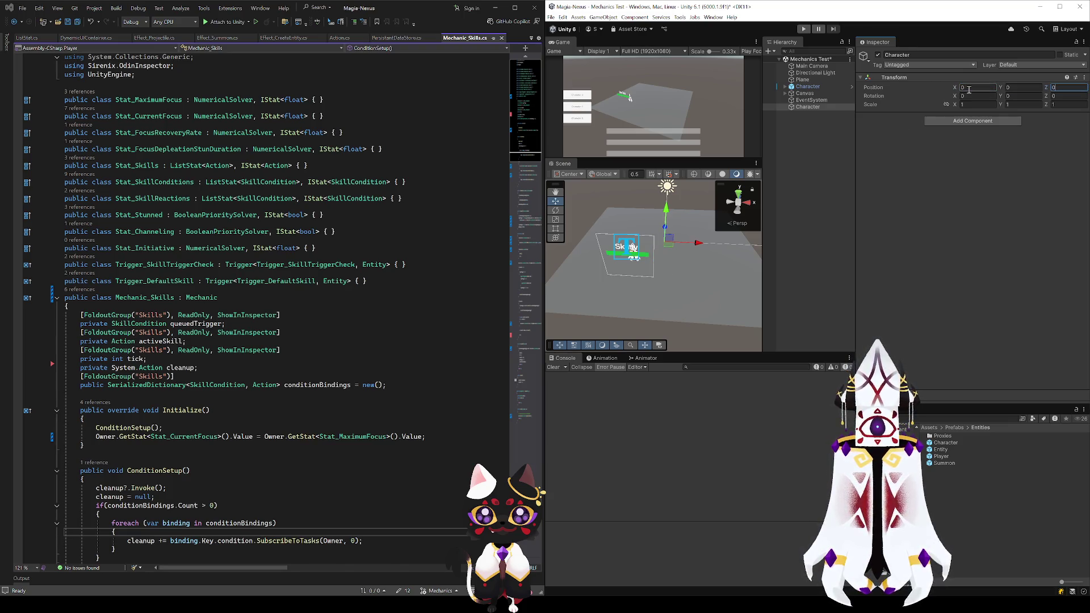
pyautogui.click(786, 87)
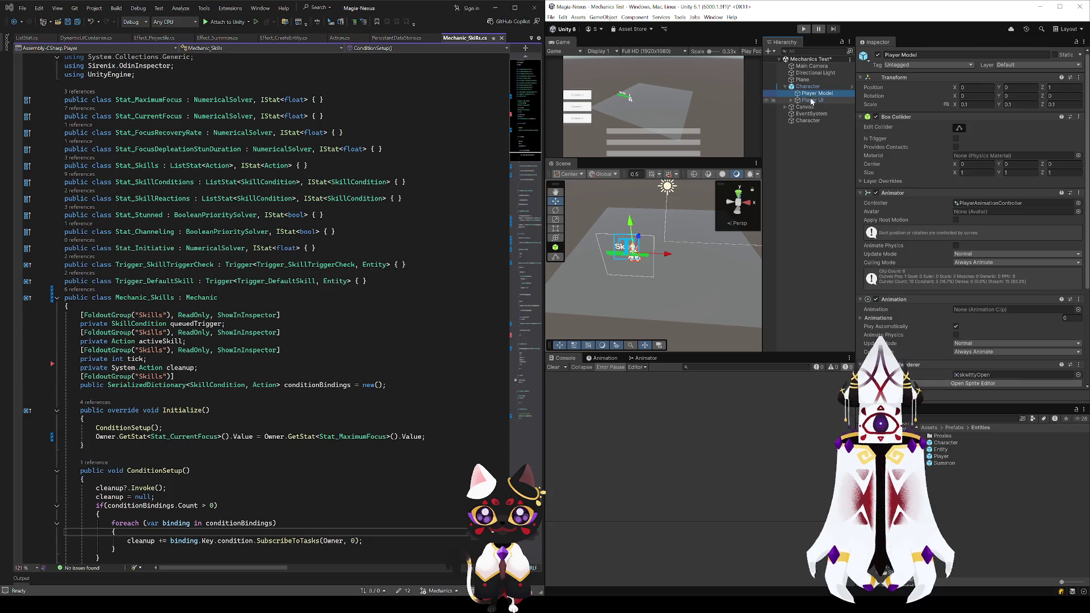
pyautogui.click(815, 121)
pyautogui.hotkey('ctrl', 'shift', 'v')
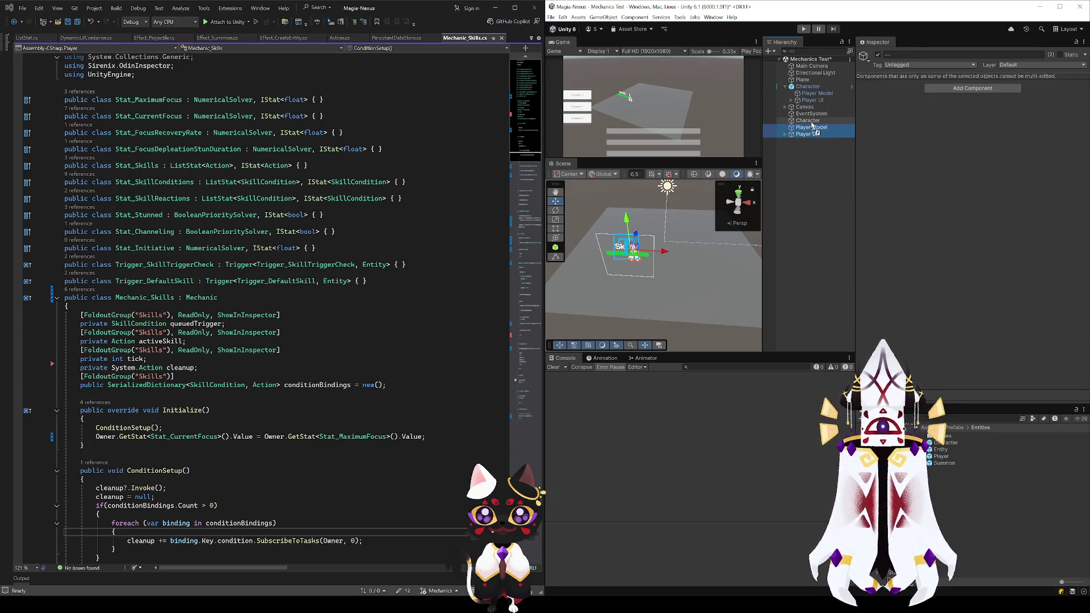
# Compare Player Model, Player UI and both Characters, then delete the first Character
pyautogui.keyDown('ctrl'); pyautogui.click(811, 135); pyautogui.keyUp('ctrl')
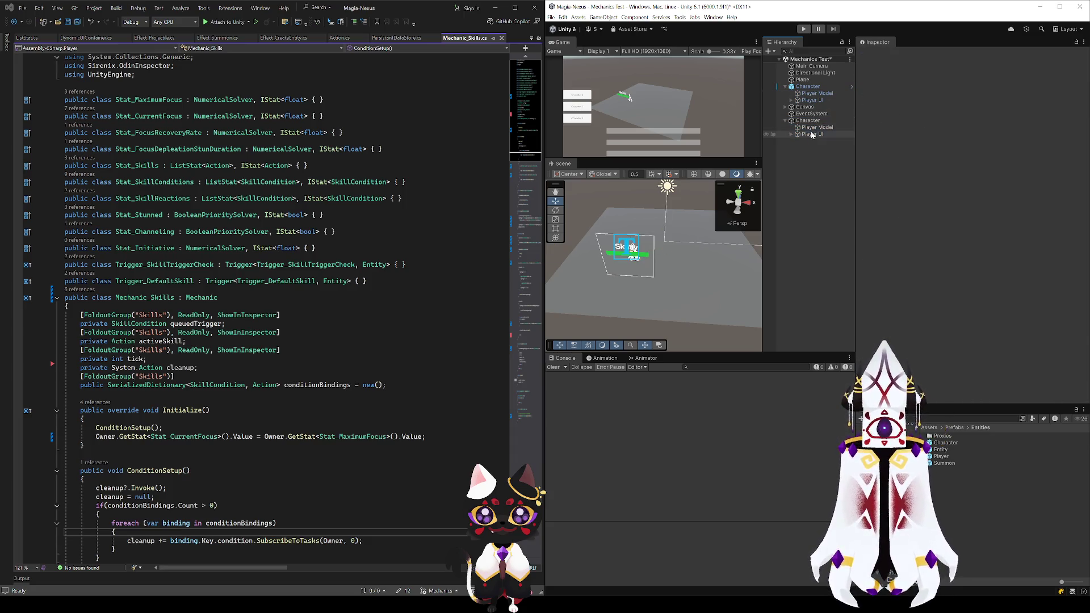
pyautogui.click(812, 134)
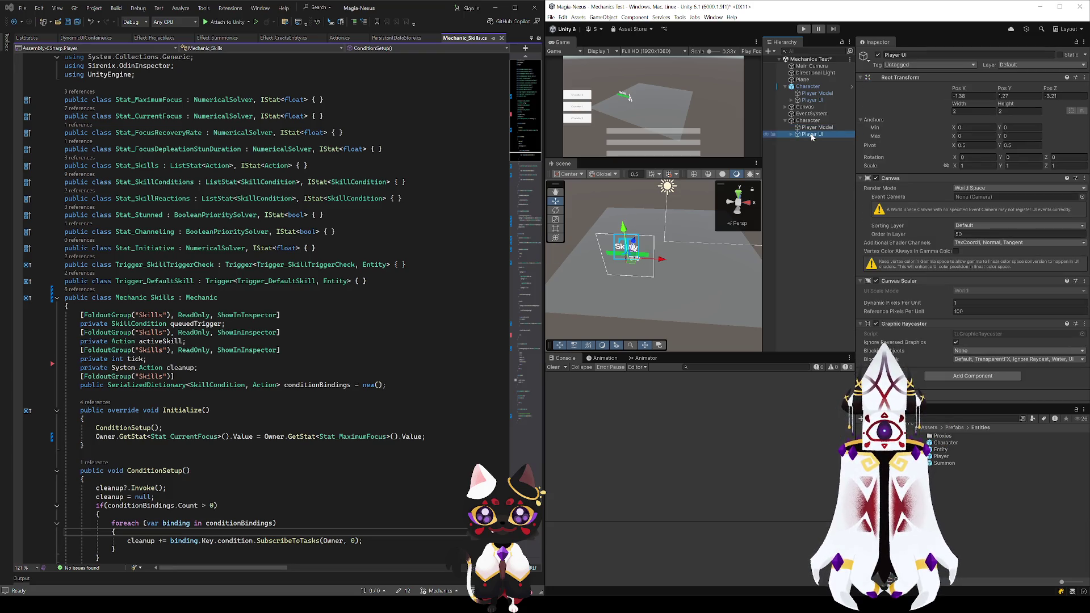
pyautogui.press('Left')
pyautogui.press('Left')
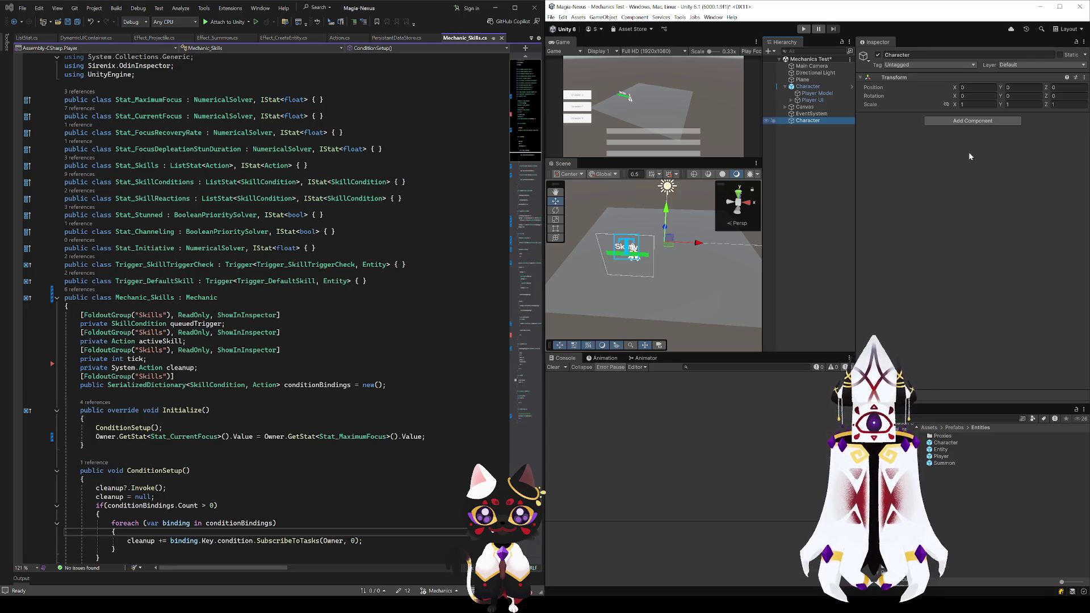
pyautogui.press('Right')
pyautogui.click(843, 141)
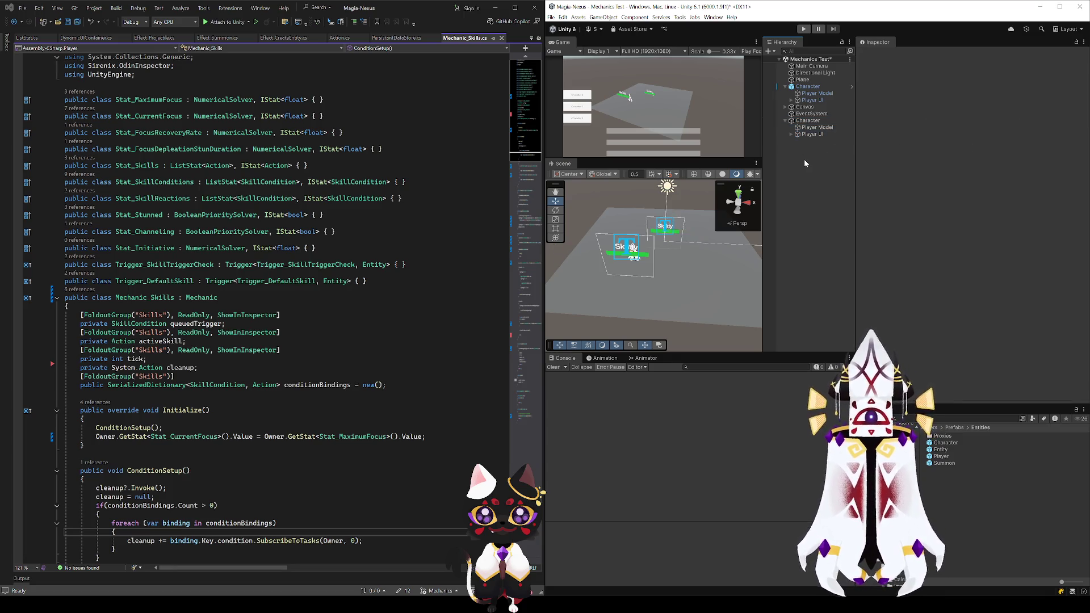
pyautogui.click(812, 134)
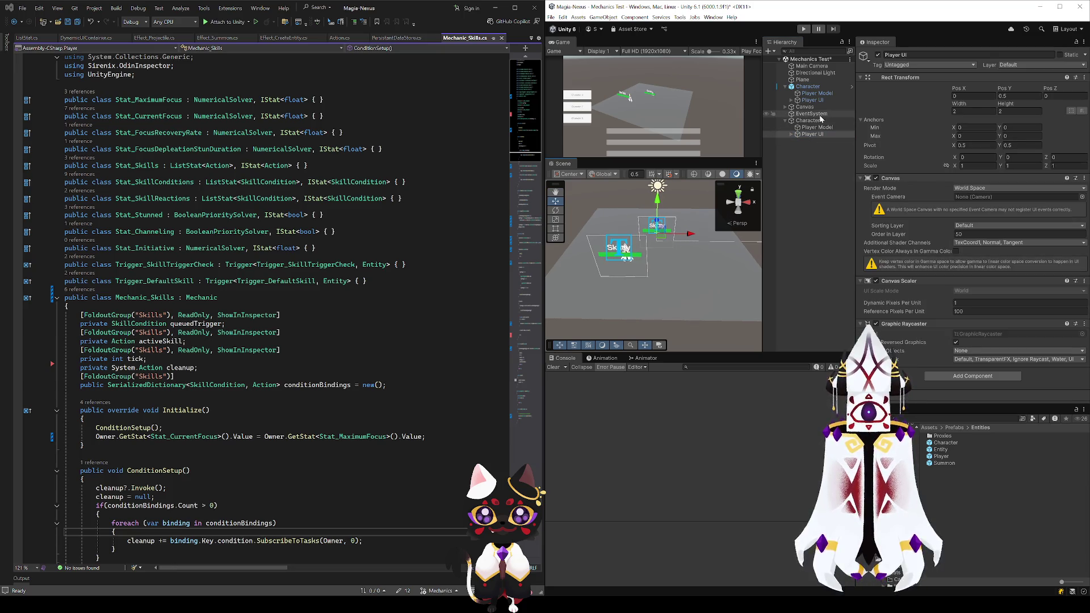
pyautogui.click(818, 121)
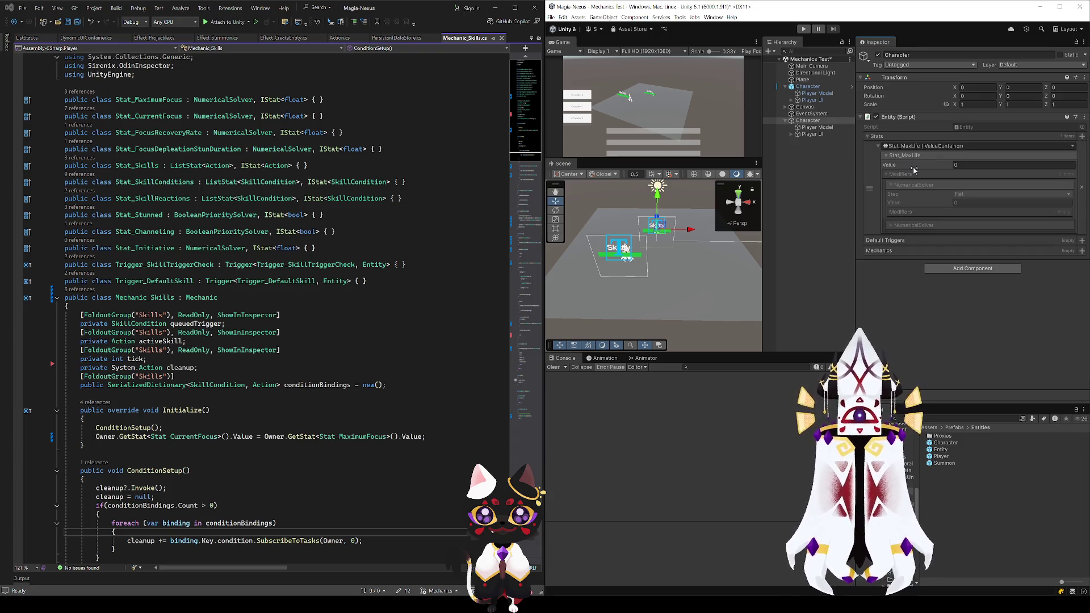
pyautogui.click(807, 87)
pyautogui.press('Delete')
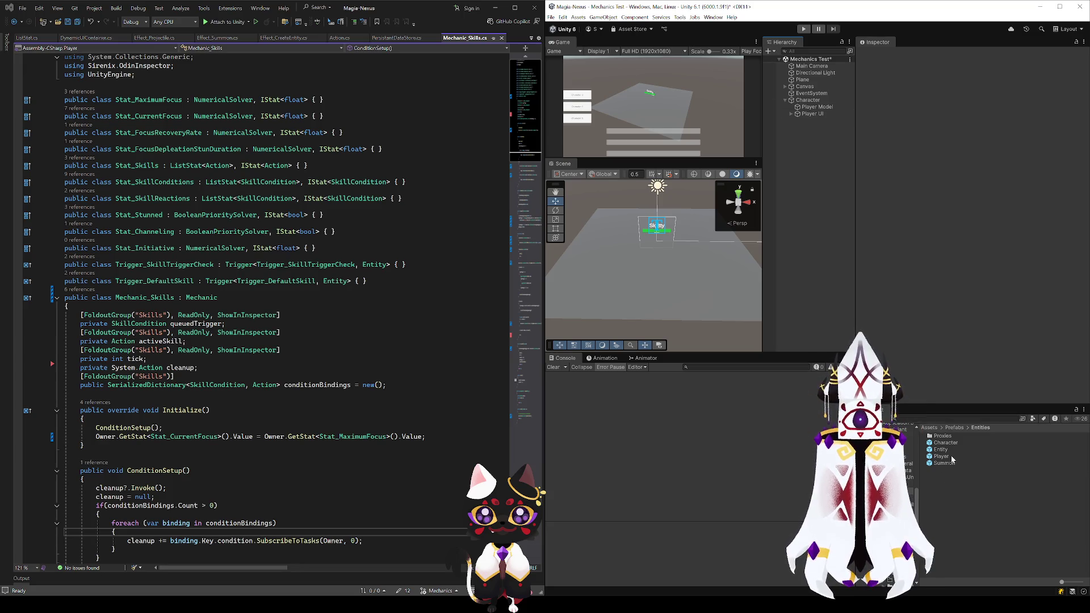
# Delete all five items in the Prefabs > Entities folder
pyautogui.click(945, 442)
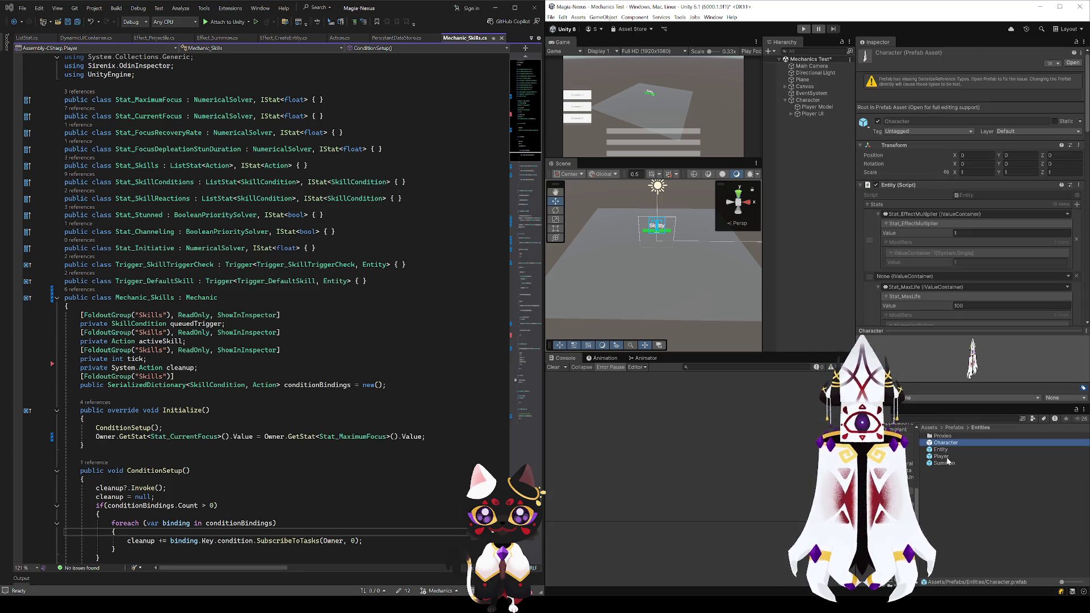
pyautogui.hotkey('ctrl', 'a')
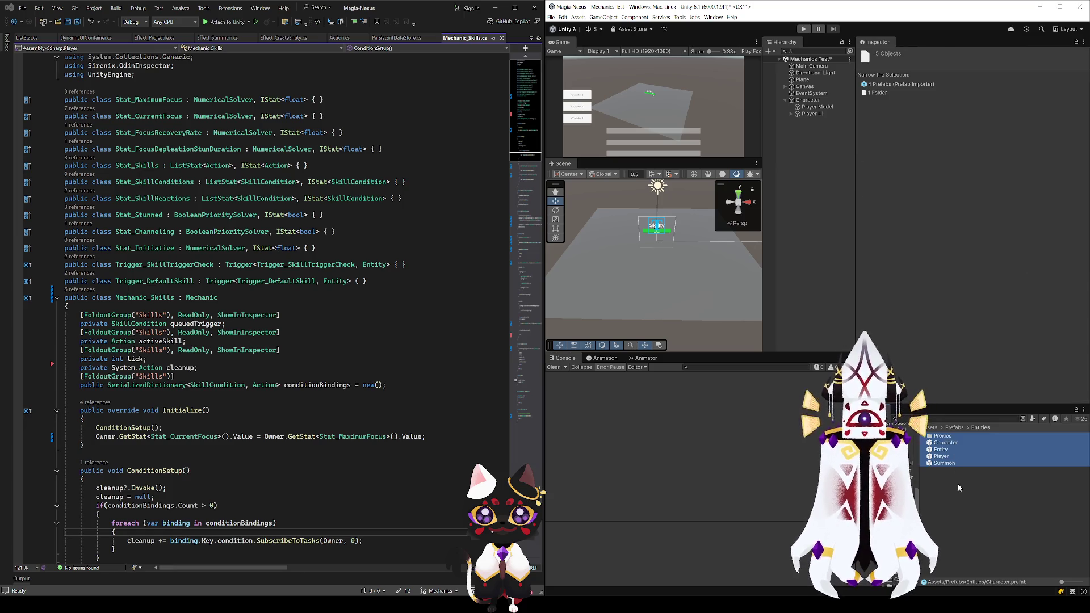
pyautogui.press('Delete')
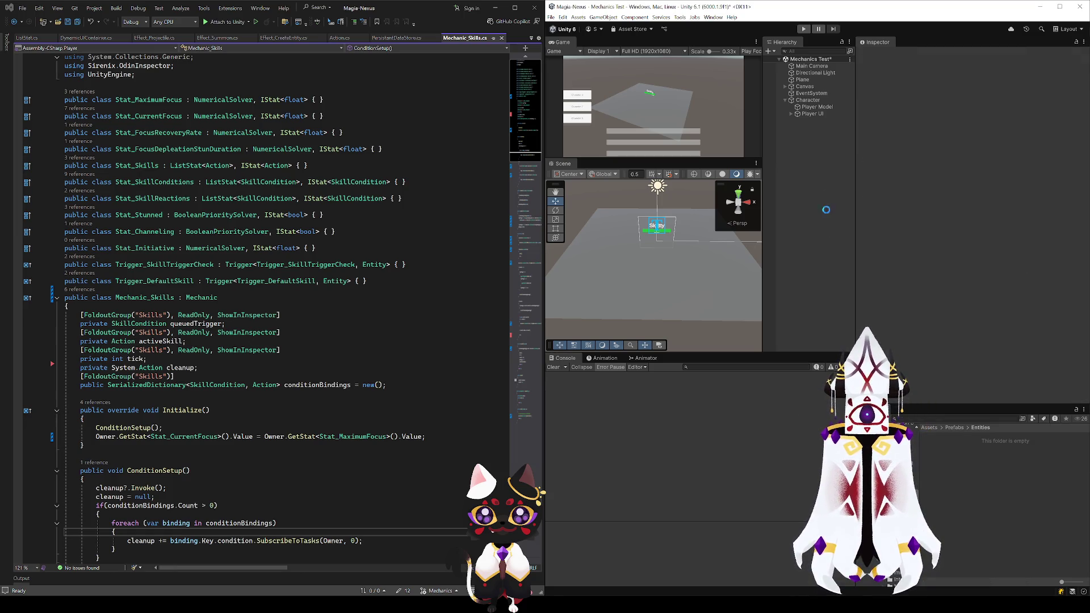
# Try setting the Character's Stat_MaxLife Value to 10
pyautogui.click(808, 100)
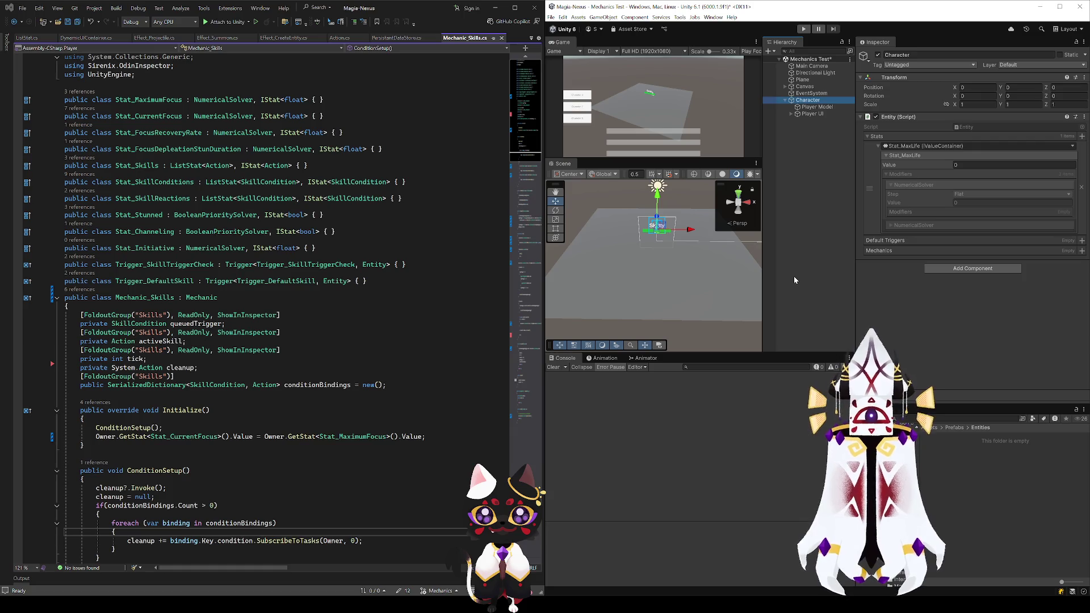
pyautogui.click(970, 164)
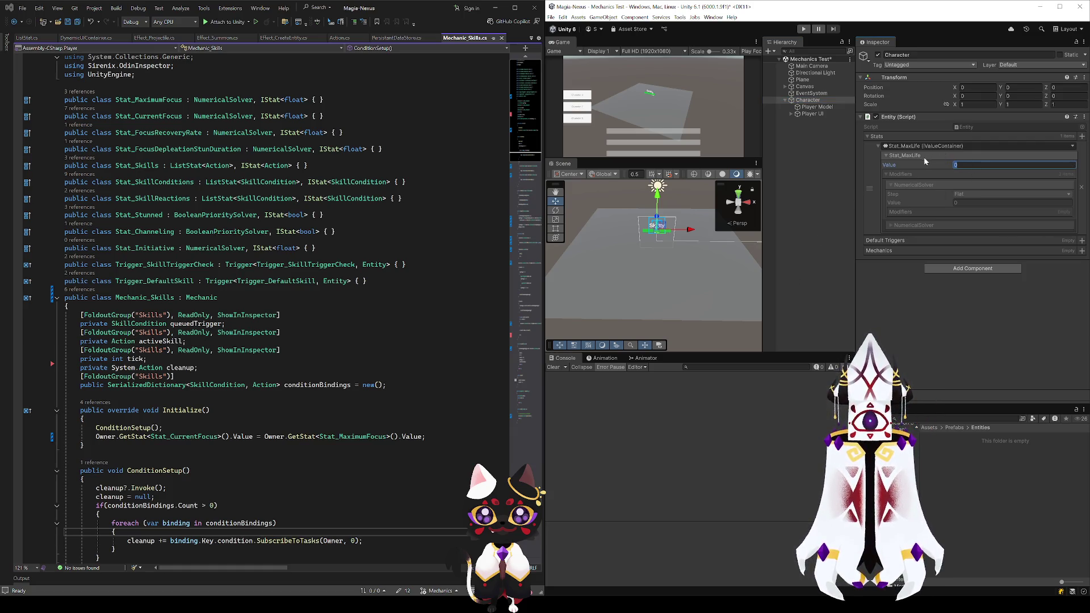
pyautogui.write('100')
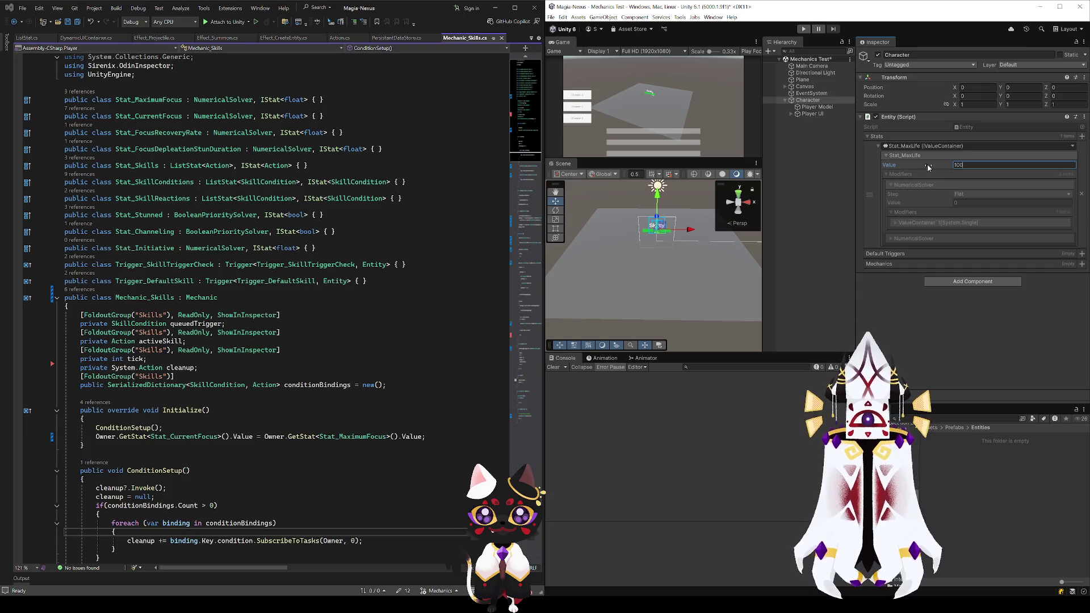
pyautogui.click(956, 293)
pyautogui.click(968, 163)
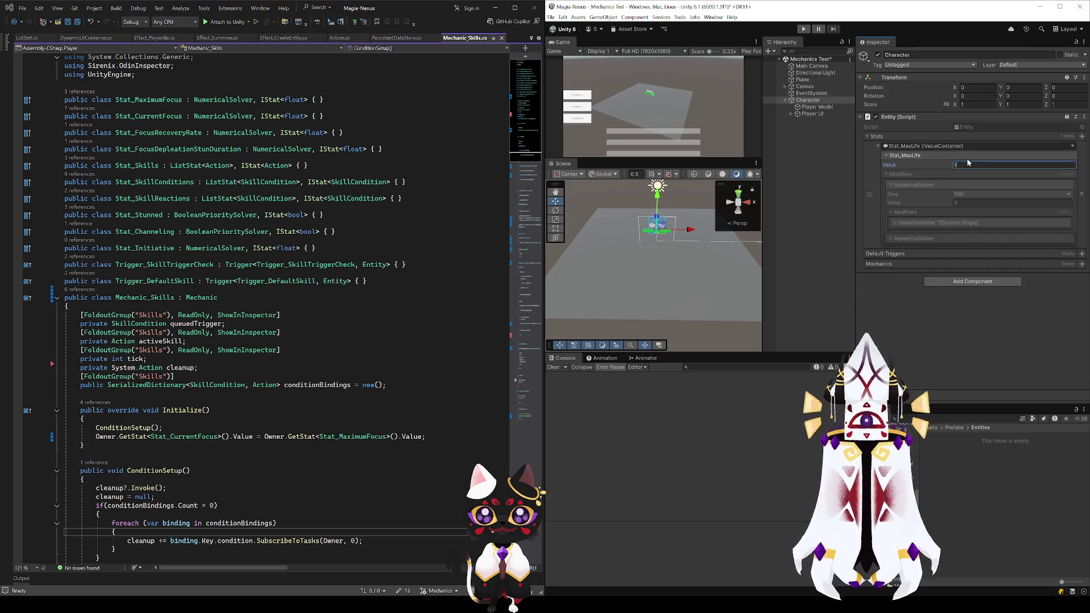
pyautogui.press('Return')
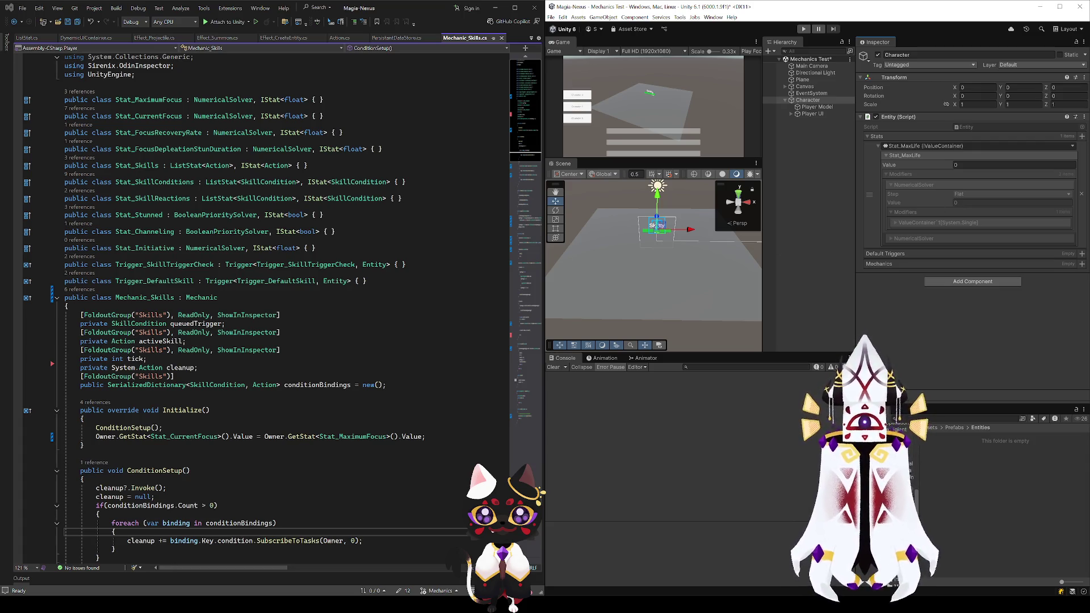
pyautogui.click(213, 39)
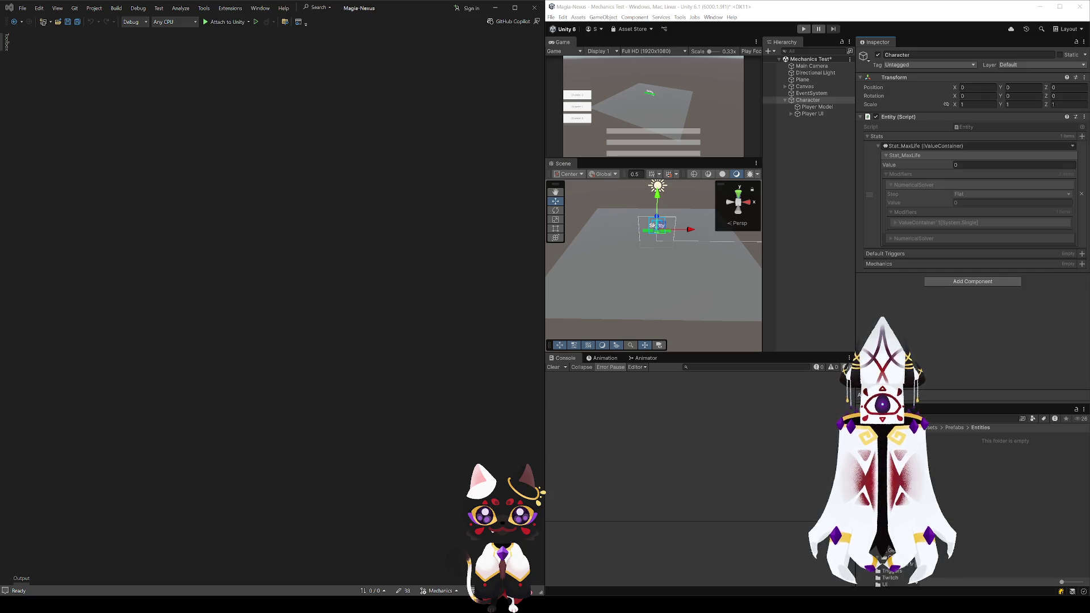
# Open Mechanic_Damageable.cs in Visual Studio from the Mechanics scripts folder
pyautogui.click(891, 562)
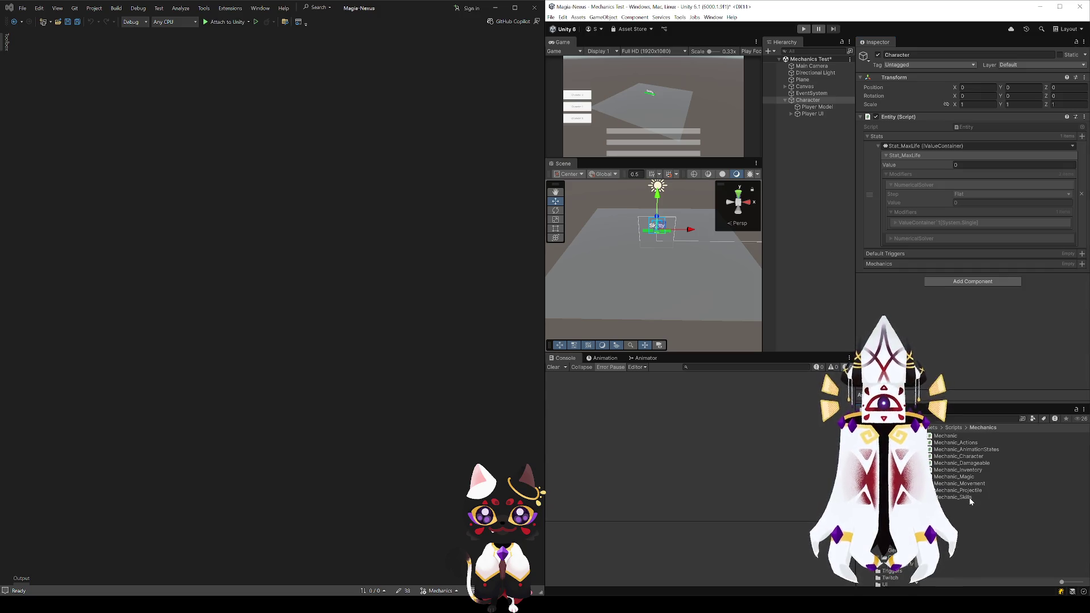
pyautogui.click(966, 463)
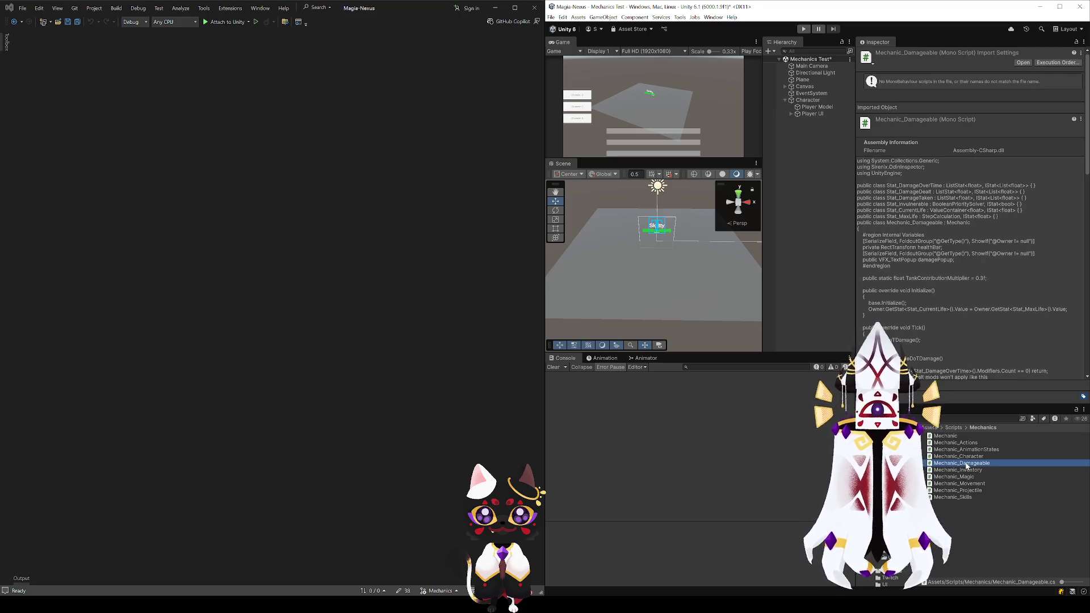
pyautogui.doubleClick(967, 464)
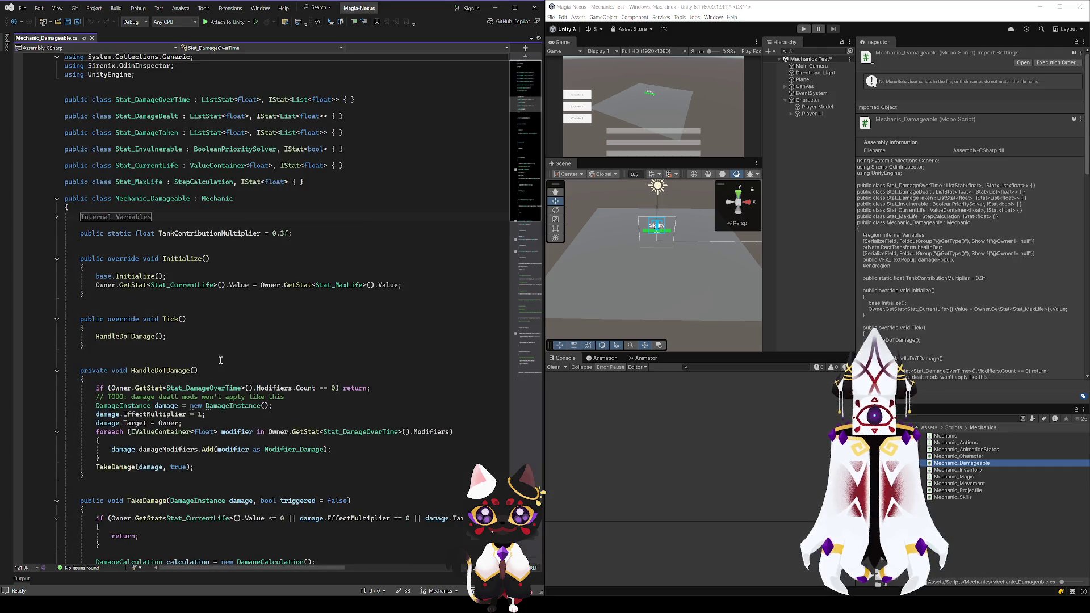
# Go to StepCalculation's definition from Stat_MaxLife and inspect the Value setter's flat modifier line
pyautogui.click(198, 183)
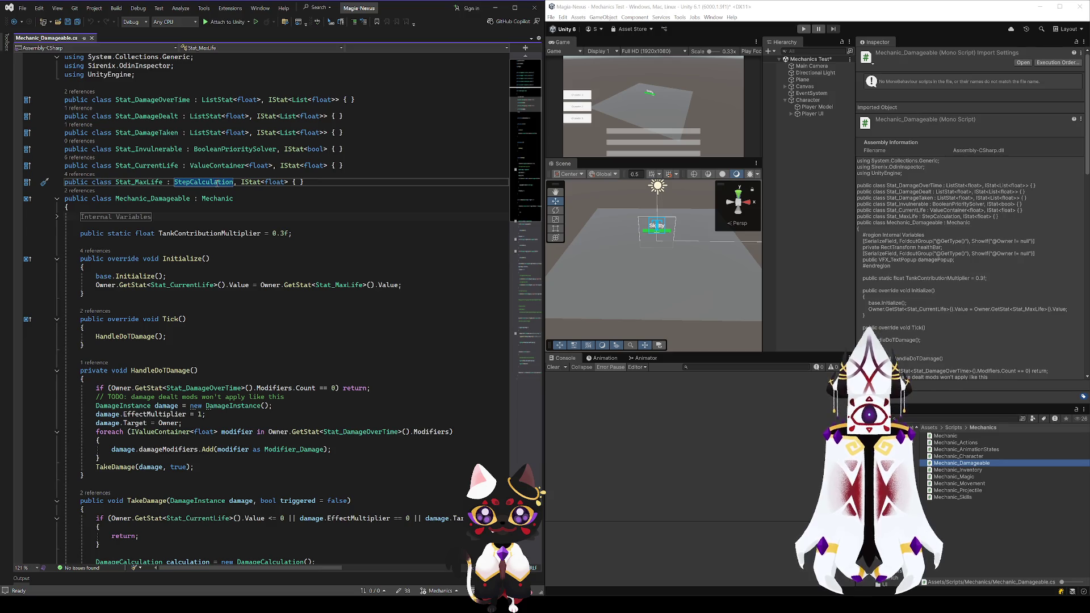
pyautogui.press('F12')
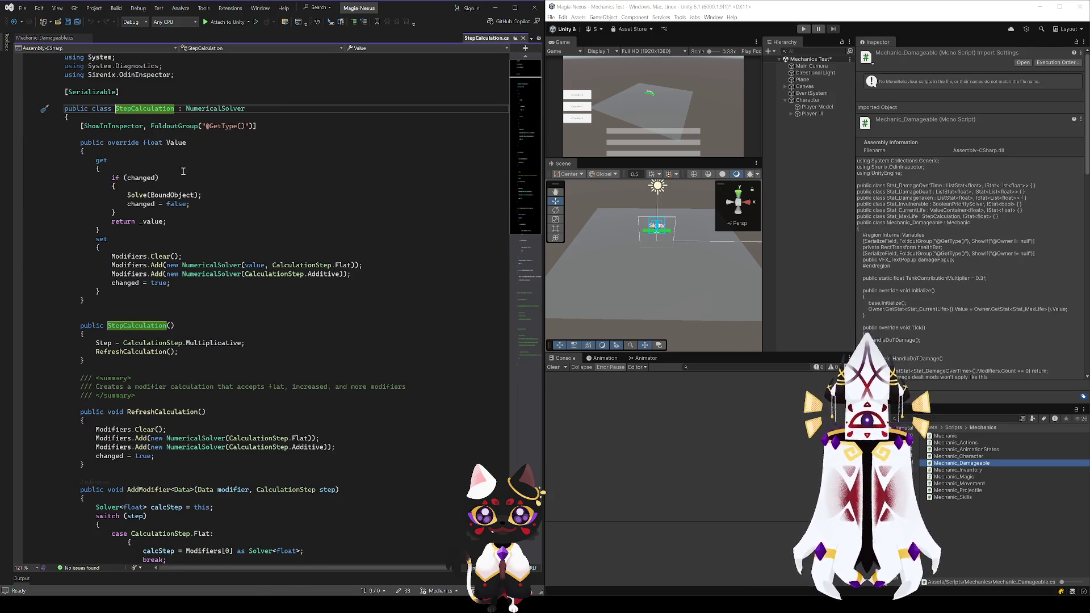
pyautogui.click(175, 143)
pyautogui.click(155, 265)
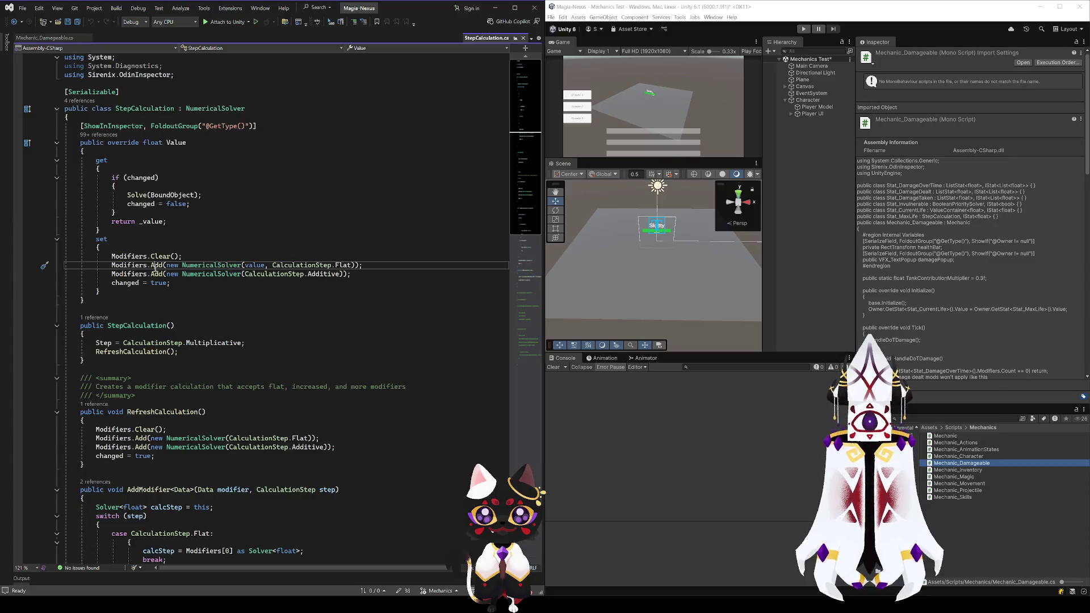
pyautogui.doubleClick(159, 265)
pyautogui.write('add')
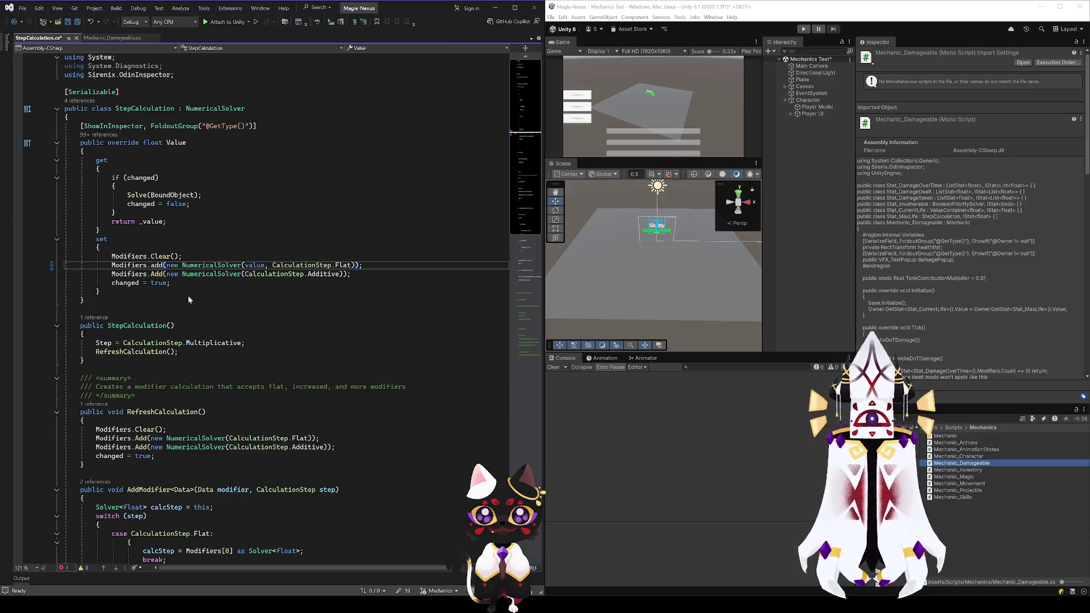
# Undo the accidental lowercase edit and save StepCalculation.cs
pyautogui.hotkey('ctrl', 'z')
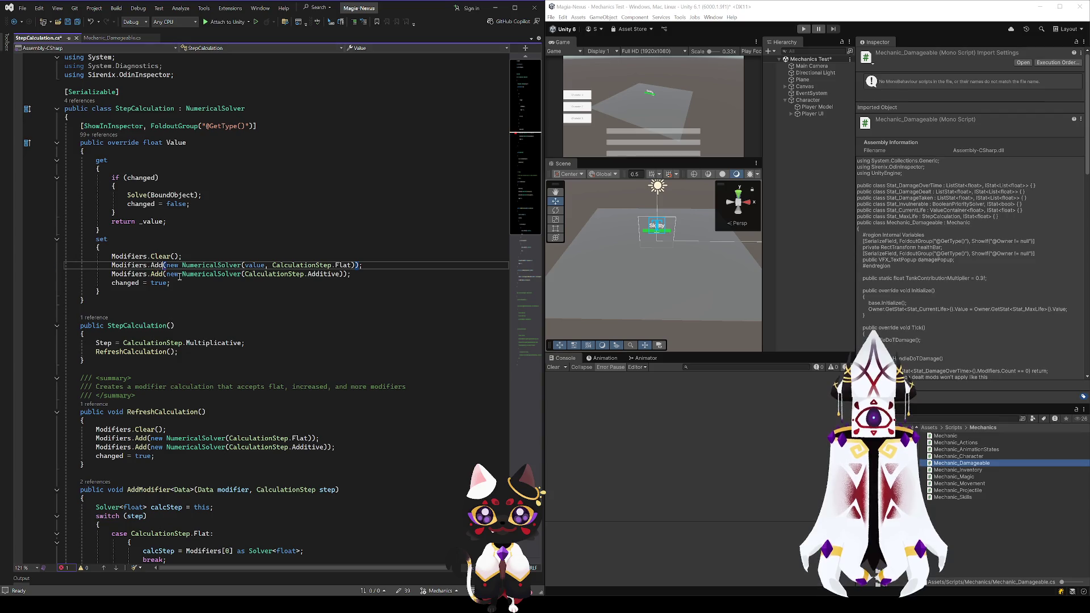
pyautogui.click(132, 265)
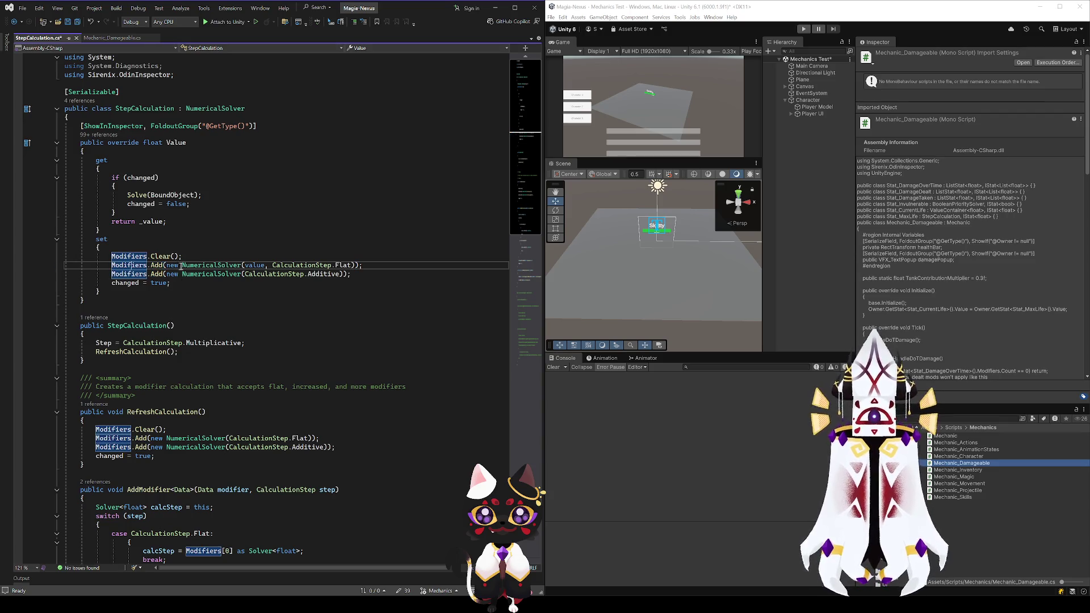
pyautogui.click(232, 247)
pyautogui.hotkey('ctrl', 's')
# Set a breakpoint on 'changed = true;', attach to Unity, and select the Character
pyautogui.click(119, 284)
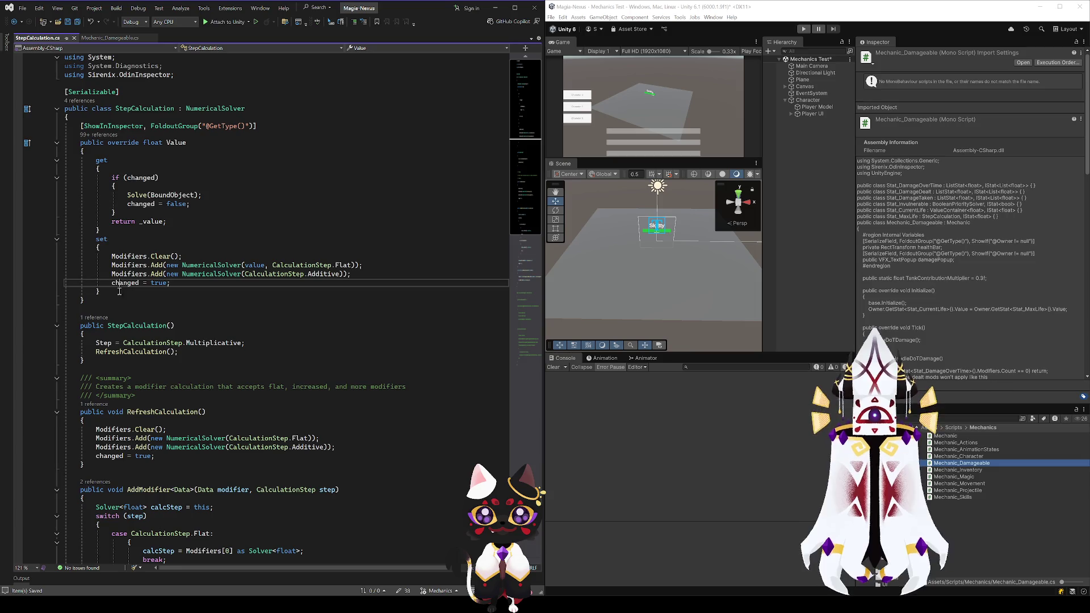
pyautogui.click(19, 283)
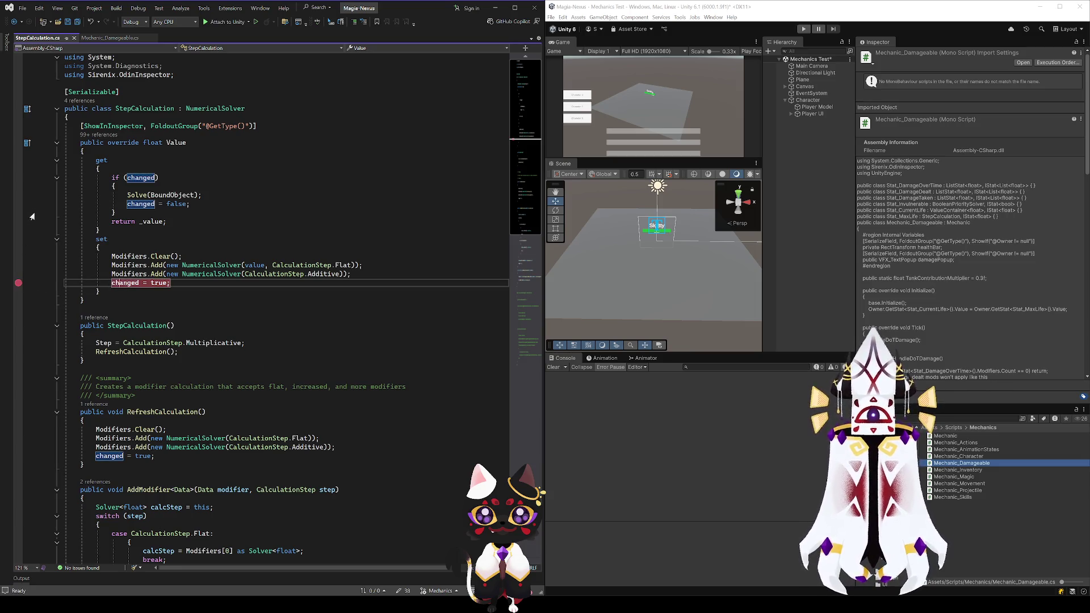
pyautogui.click(222, 21)
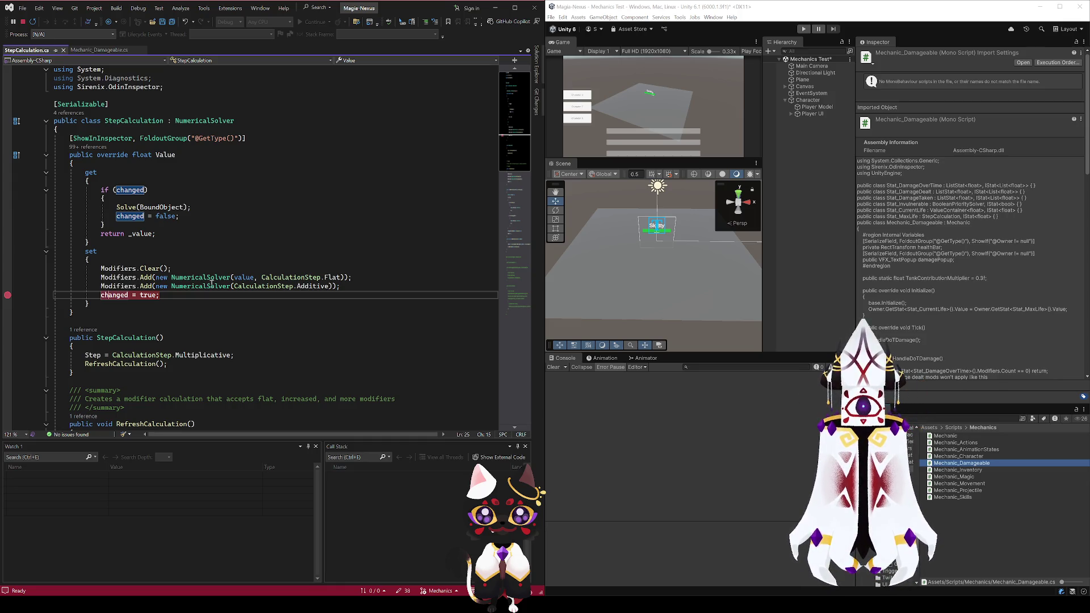
pyautogui.click(807, 99)
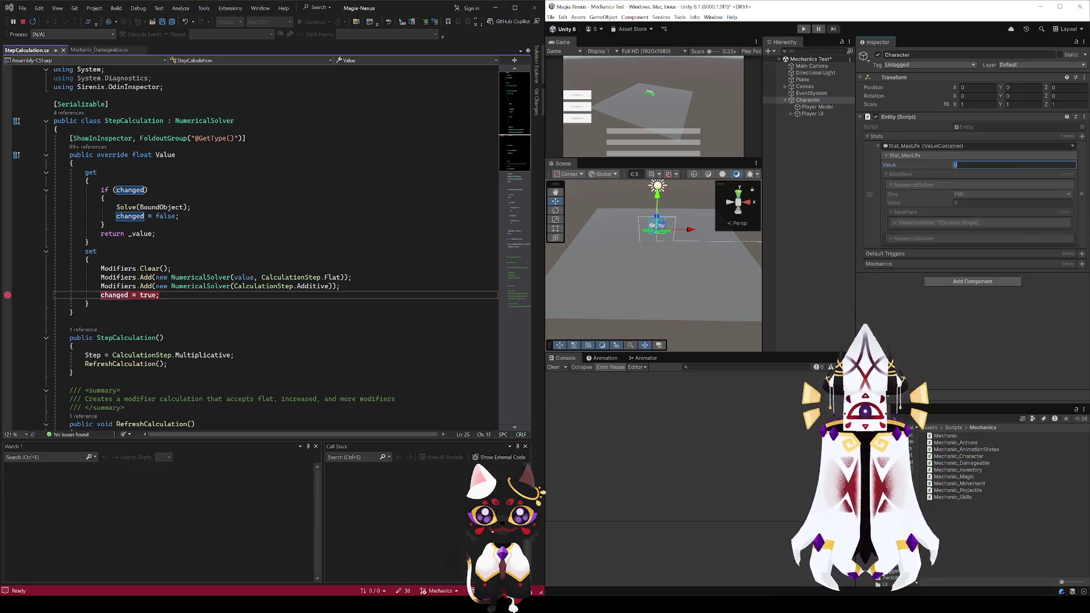
# Remove a stray character before changed and add Modifiers to the Watch list
pyautogui.press('BackSpace')
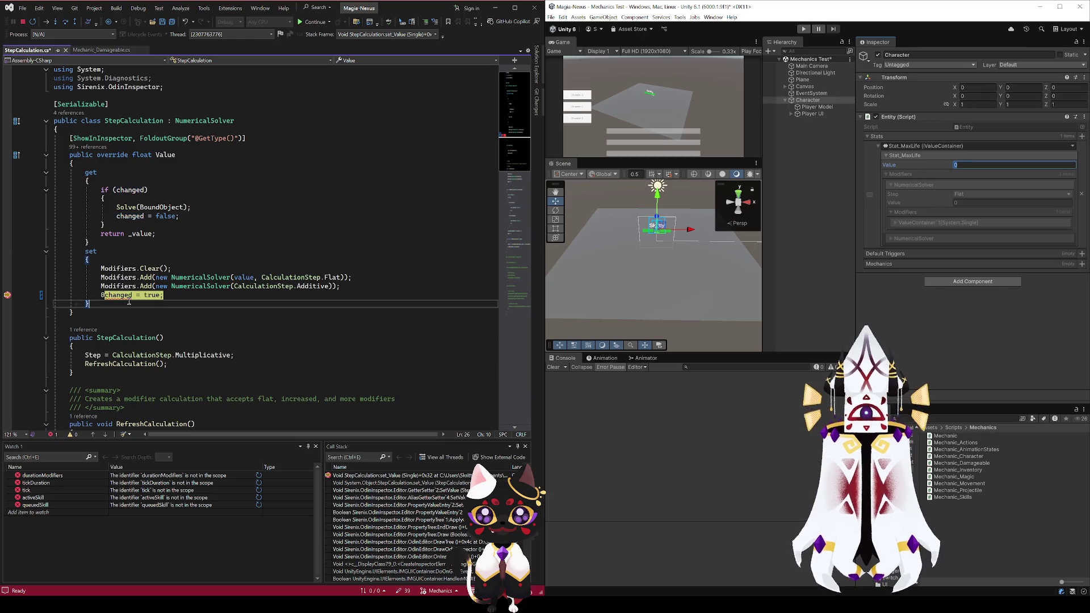
pyautogui.click(122, 270)
pyautogui.moveTo(150, 510); pyautogui.dragTo(151, 510)
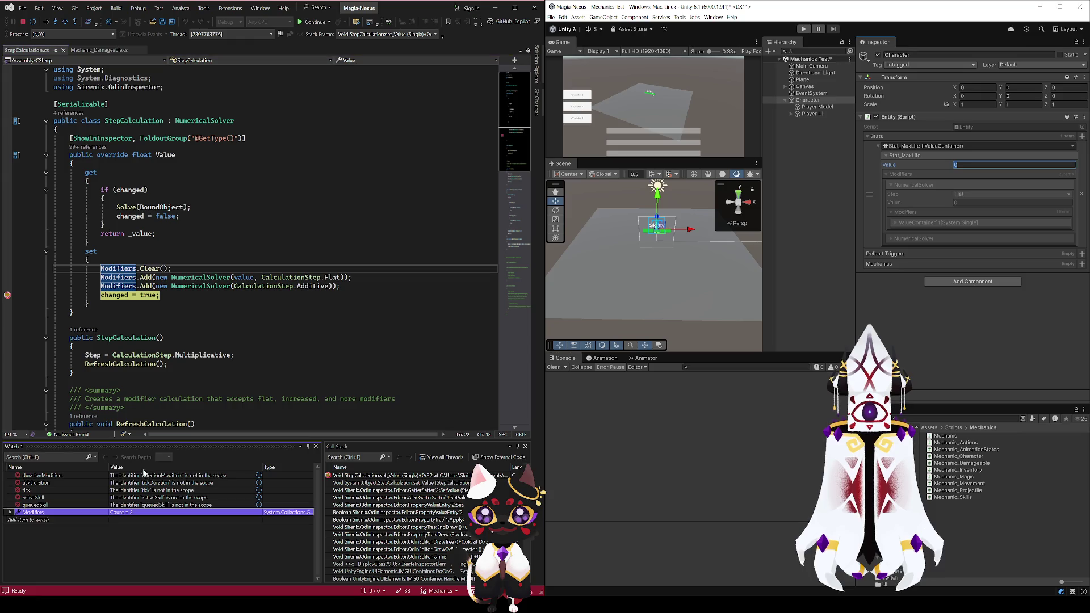
# Expand both modifier solvers' base fields and nested Modifiers, then breakpoint the 'if (changed)' check
pyautogui.click(10, 512)
pyautogui.click(18, 519)
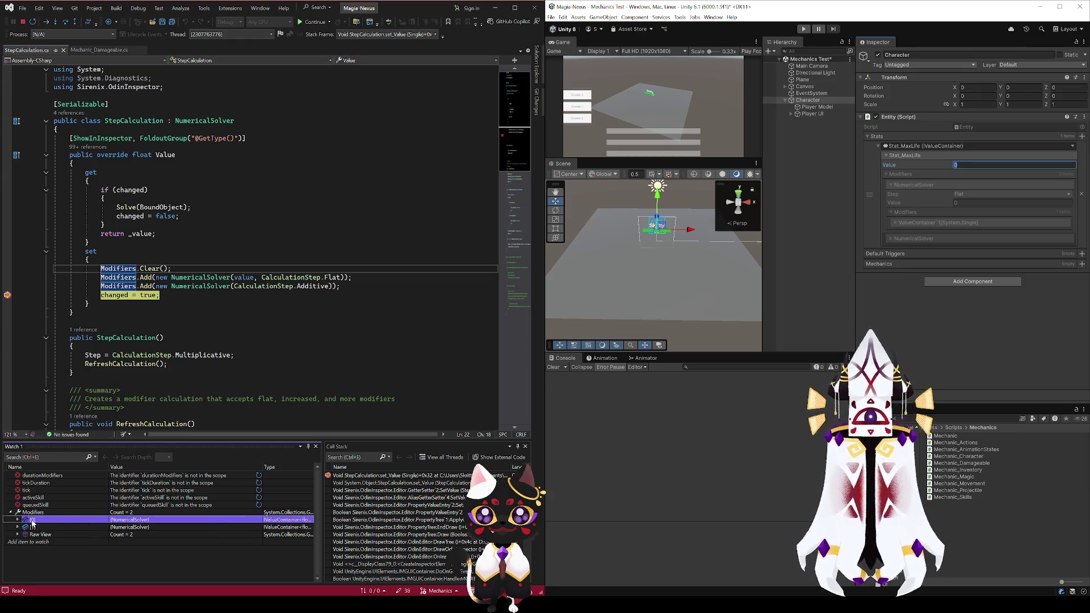
pyautogui.click(28, 542)
pyautogui.click(18, 542)
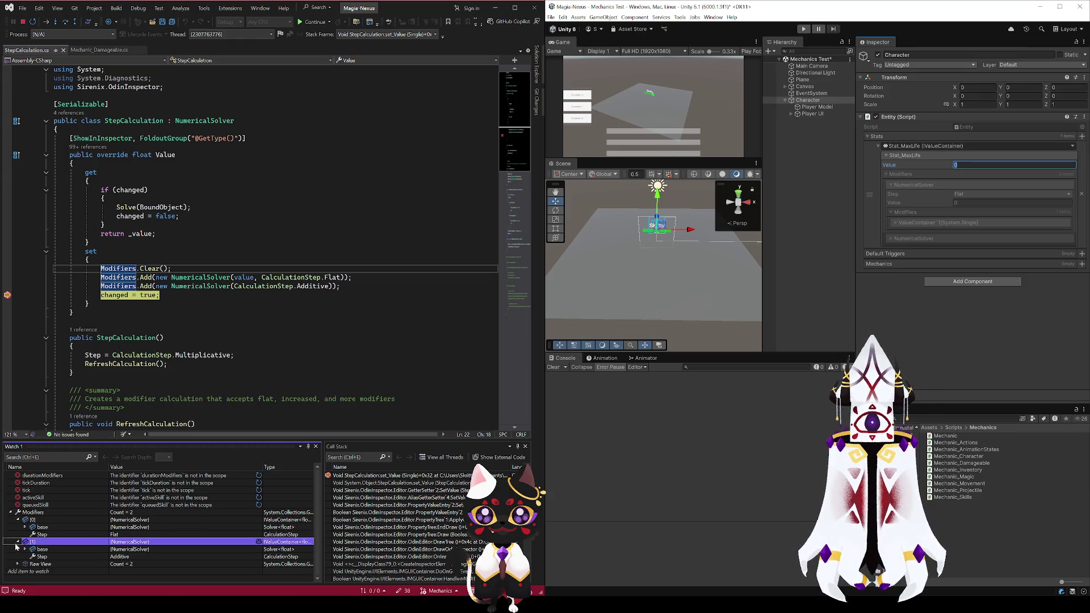
pyautogui.click(25, 527)
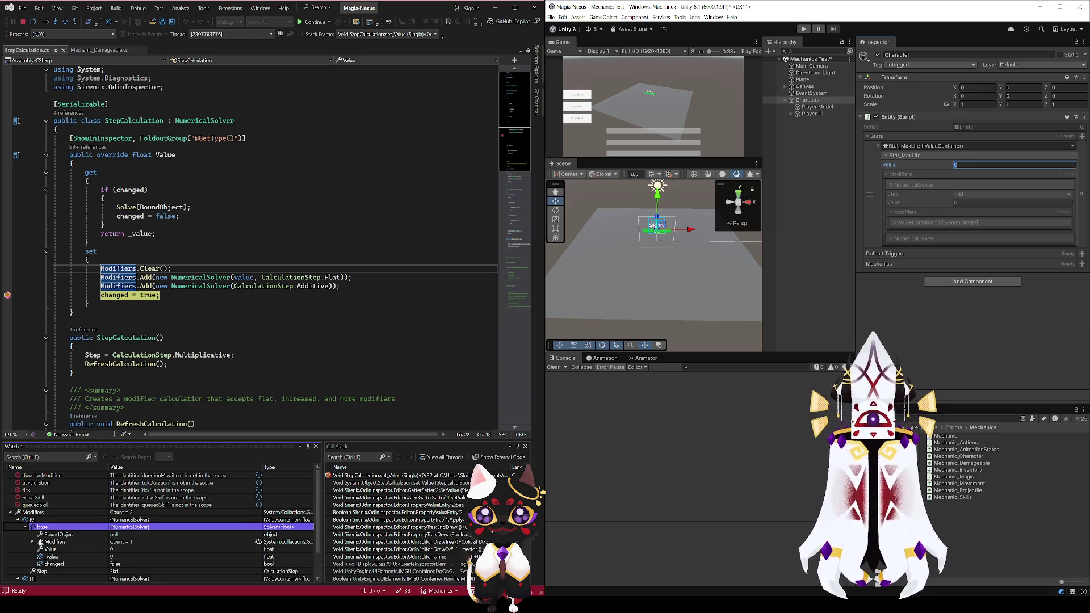
pyautogui.click(39, 541)
pyautogui.click(31, 542)
pyautogui.click(40, 549)
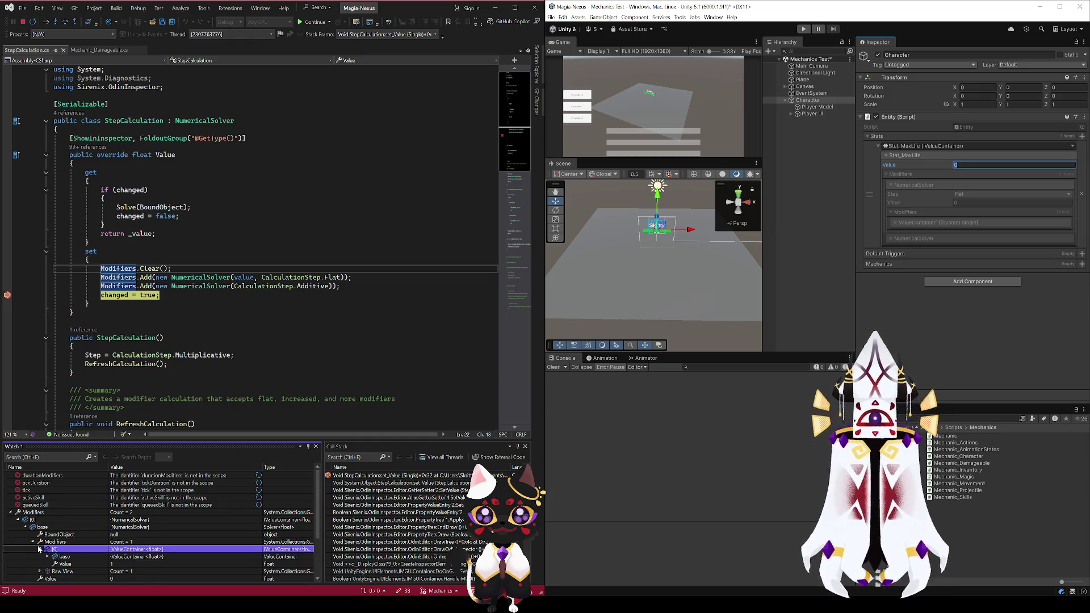
pyautogui.click(52, 556)
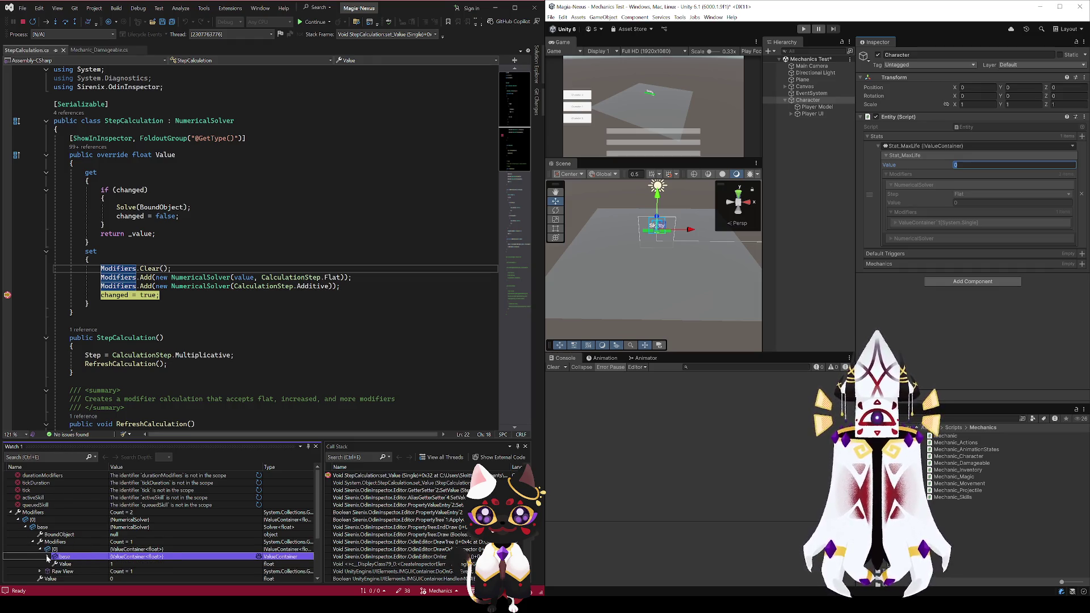
pyautogui.click(41, 548)
pyautogui.click(32, 542)
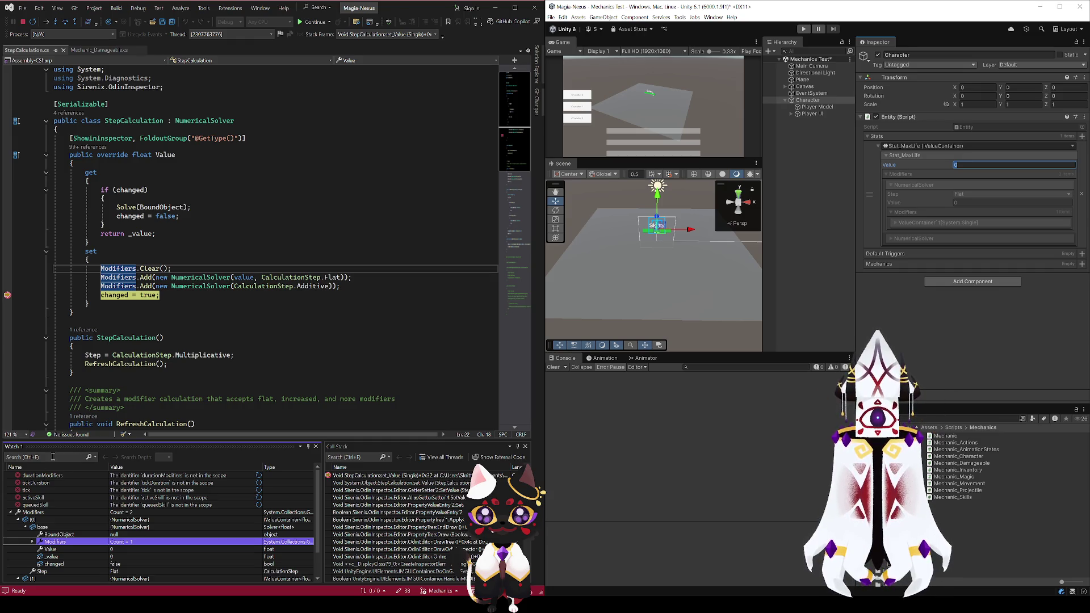
pyautogui.click(7, 190)
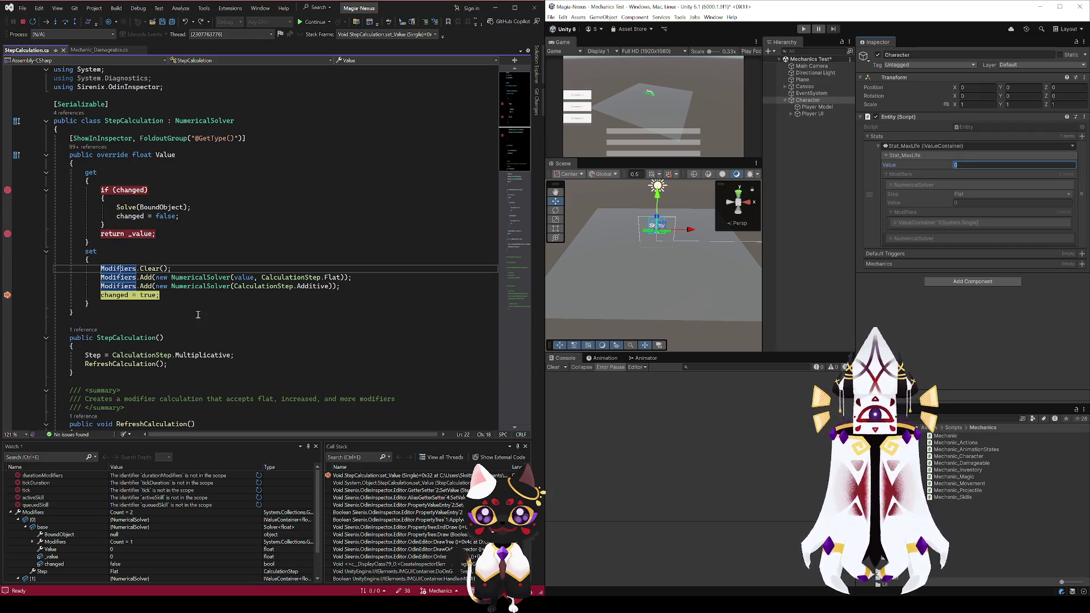
# Continue through the getter with a new breakpoint on the Solve(BoundObject) call
pyautogui.click(301, 22)
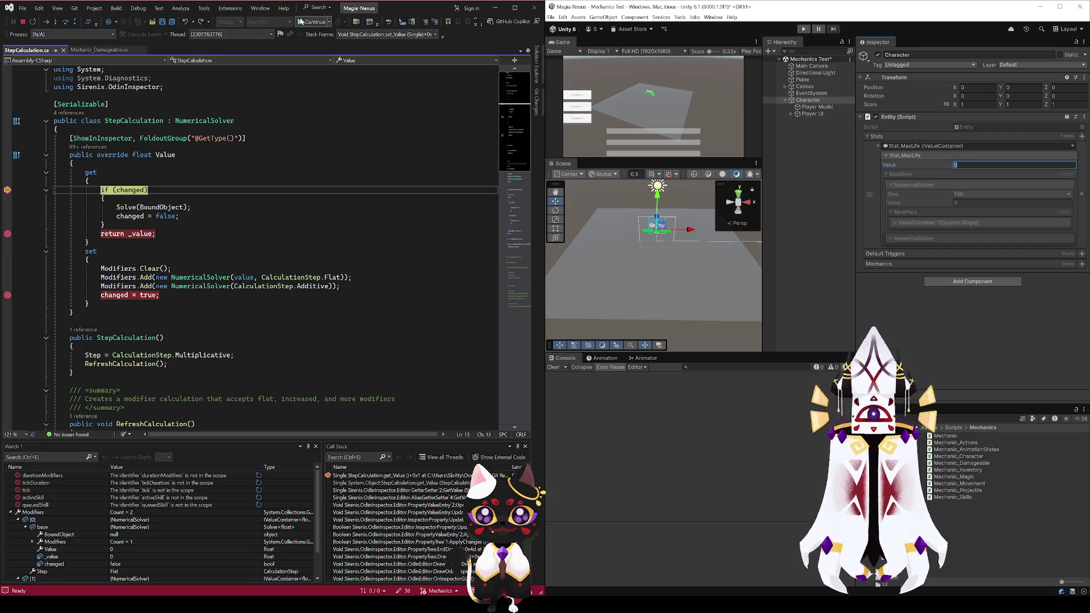
pyautogui.click(8, 208)
pyautogui.click(307, 22)
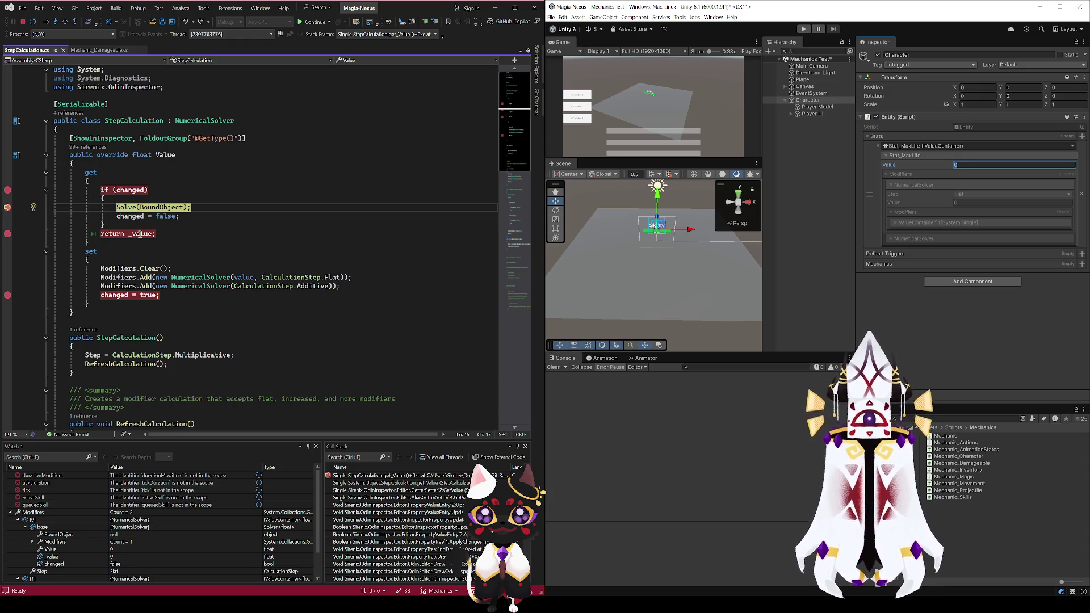
pyautogui.click(314, 22)
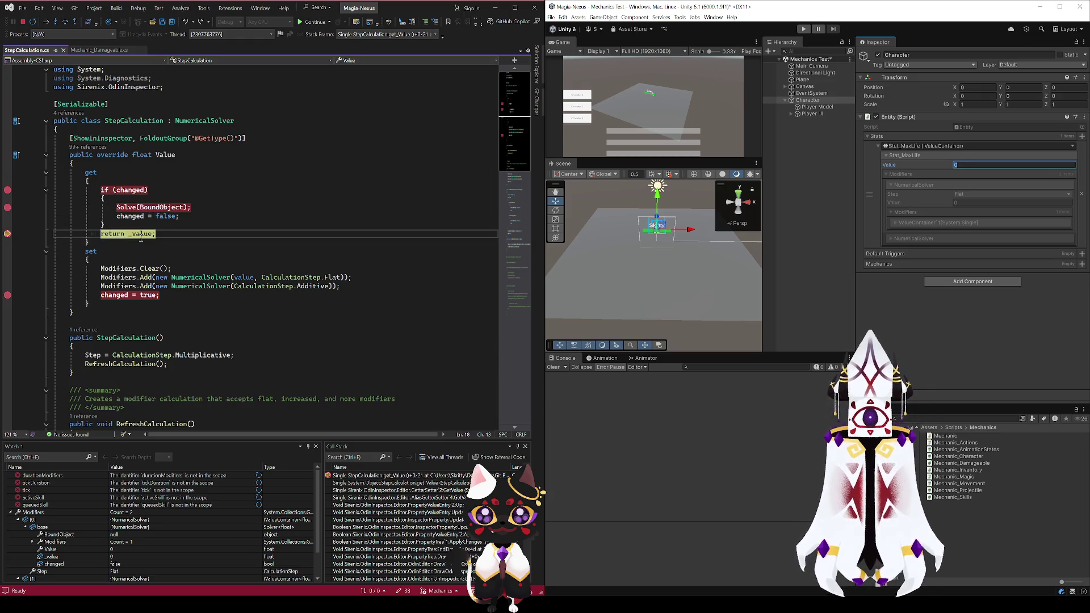
# Check the nested Modifiers, then jump to Solve's definition in NumericalSolver.cs
pyautogui.click(126, 207)
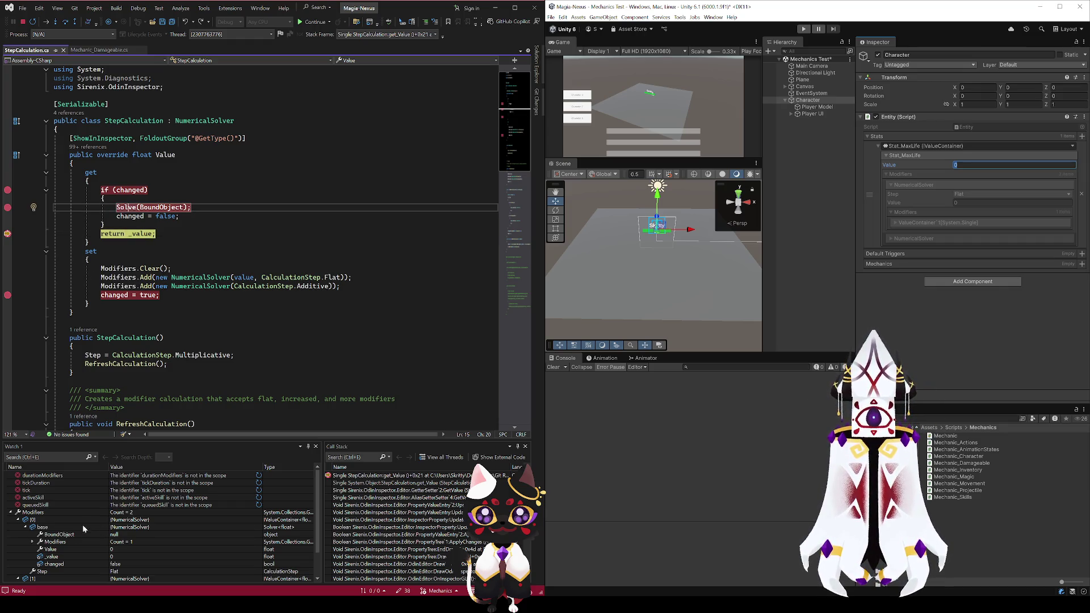
pyautogui.scroll(-2, 83, 525)
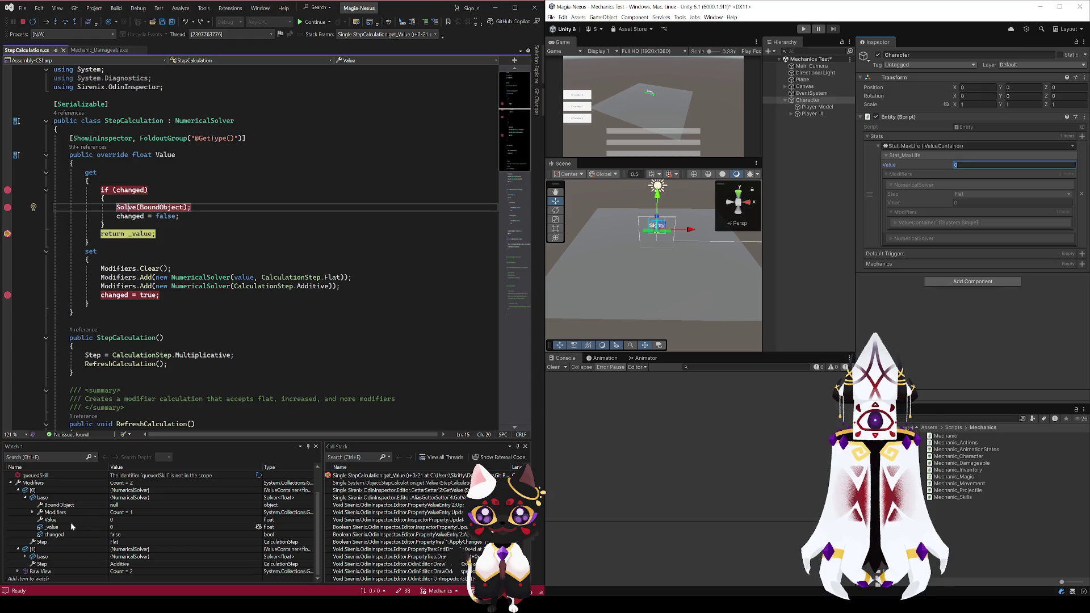
pyautogui.click(70, 522)
pyautogui.click(32, 512)
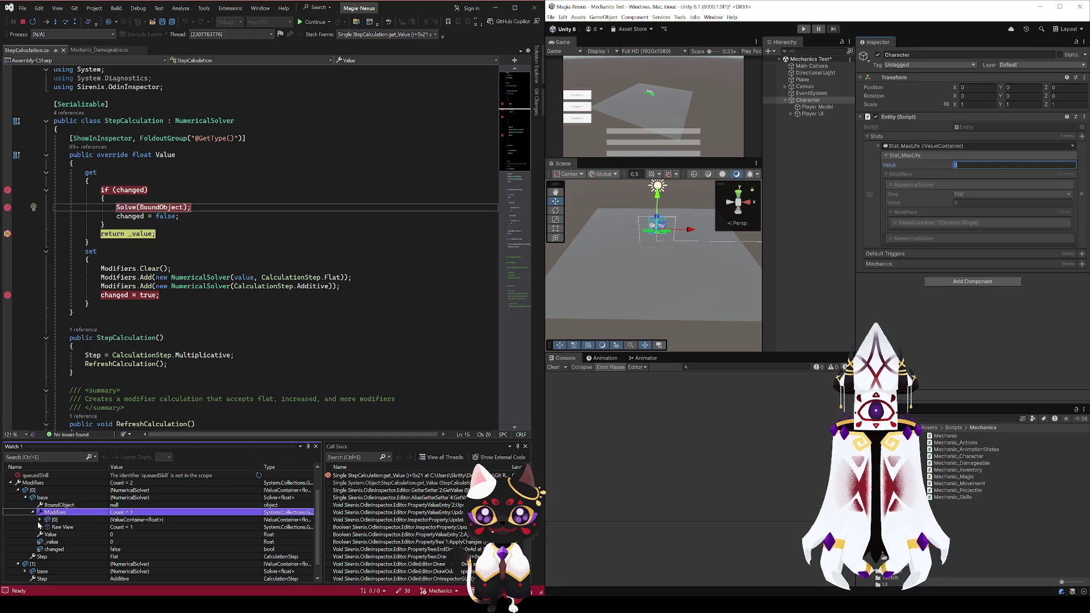
pyautogui.click(32, 512)
pyautogui.click(131, 210)
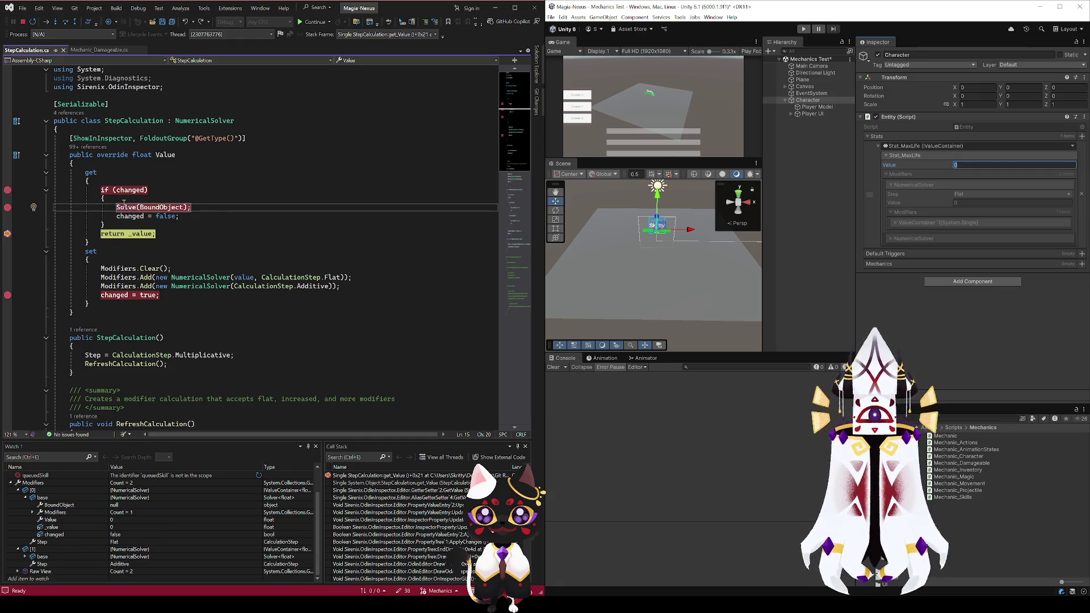
pyautogui.press('F12')
pyautogui.scroll(-5, 163, 352)
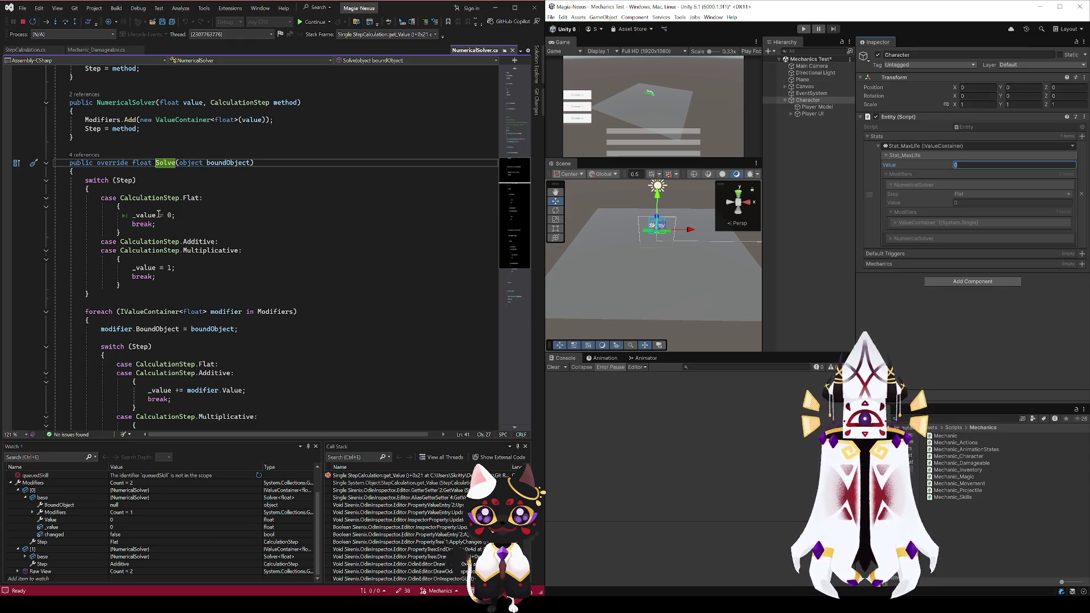
# Read through Solve's switch on Step, highlighting uses of _value, Modifiers and Step
pyautogui.click(125, 180)
pyautogui.click(192, 199)
pyautogui.click(145, 215)
pyautogui.scroll(-3, 200, 288)
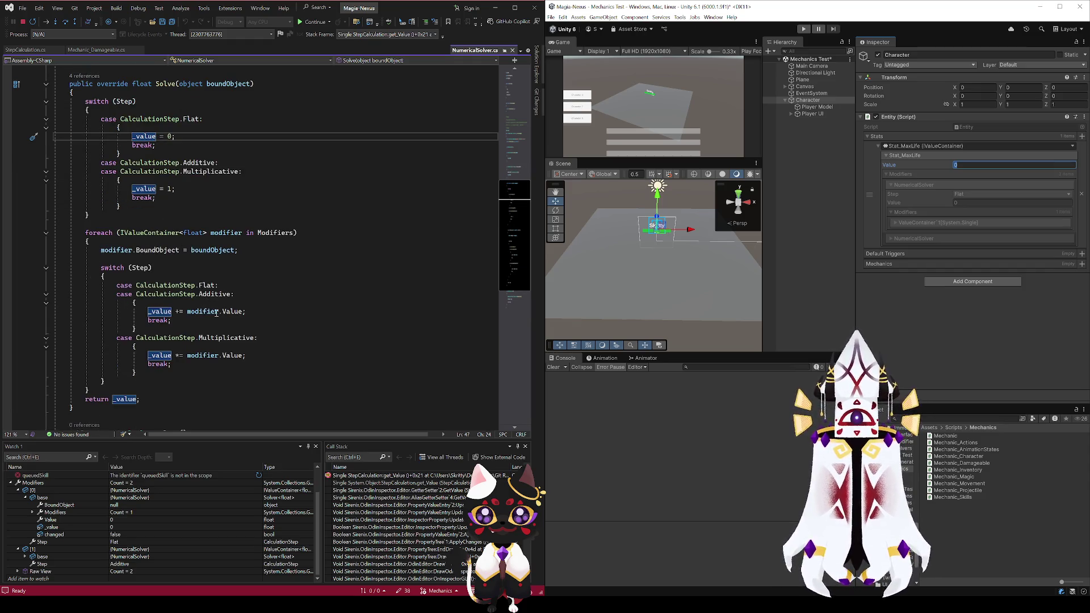
pyautogui.click(292, 233)
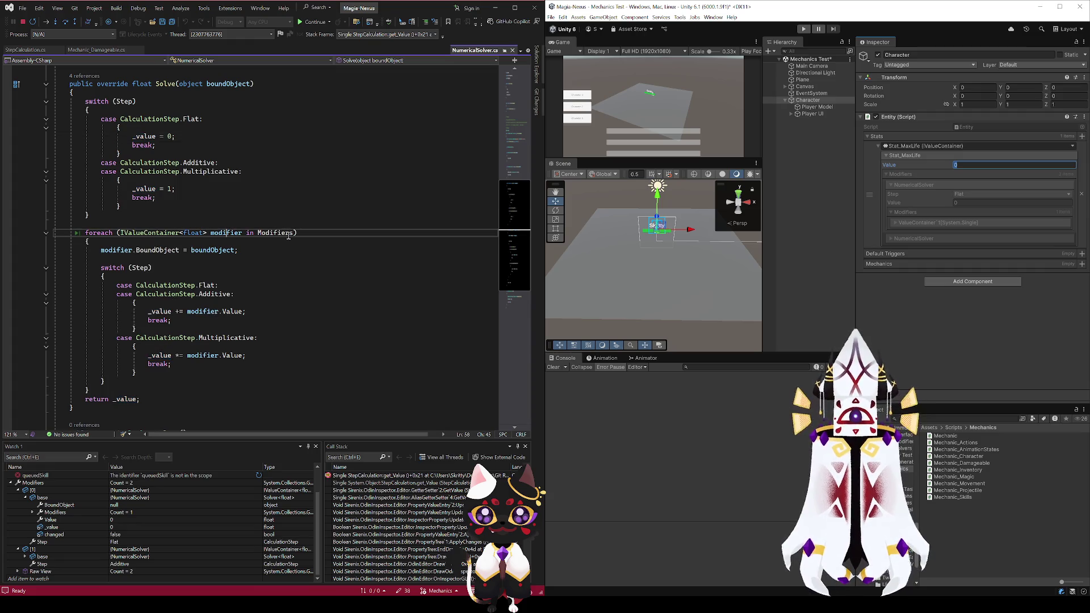
pyautogui.click(141, 267)
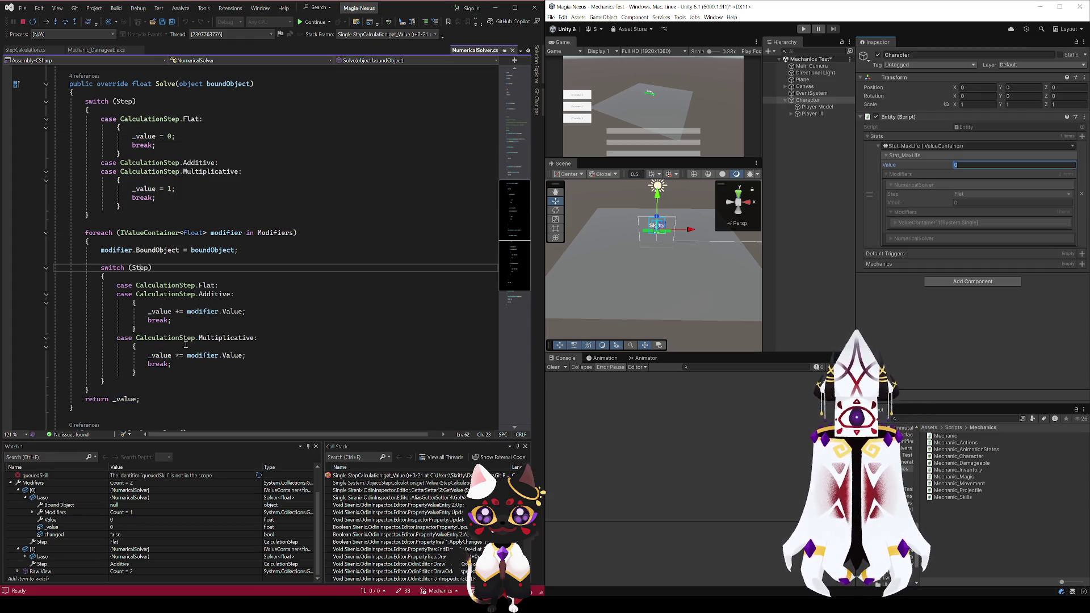
# Break on '_value += modifier.Value;' and continue twice to the getter's 'return _value;'
pyautogui.click(164, 312)
pyautogui.doubleClick(164, 312)
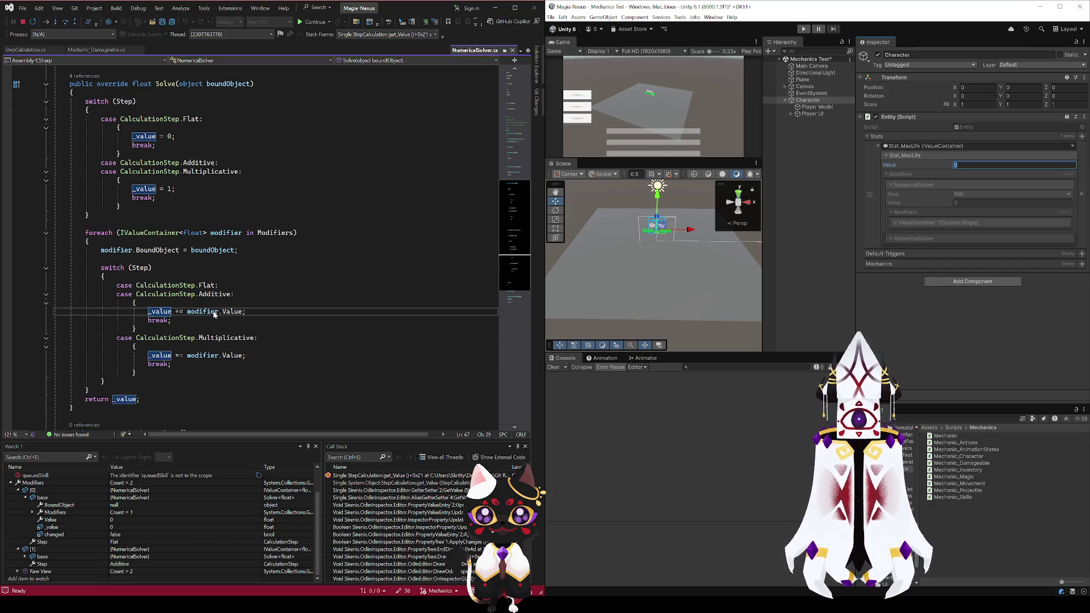
pyautogui.click(8, 311)
pyautogui.click(309, 22)
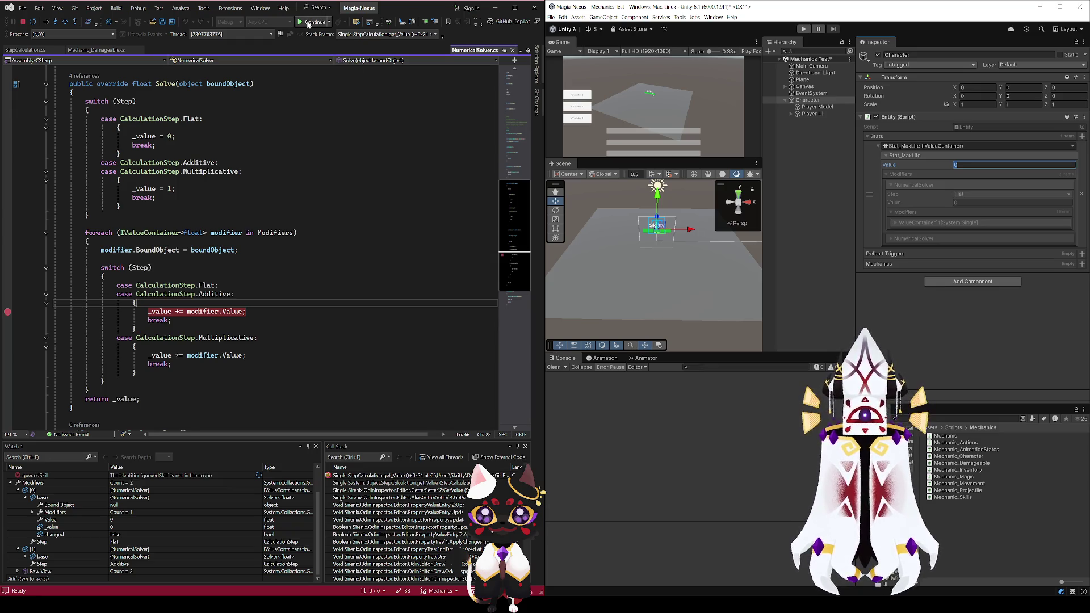
pyautogui.click(310, 22)
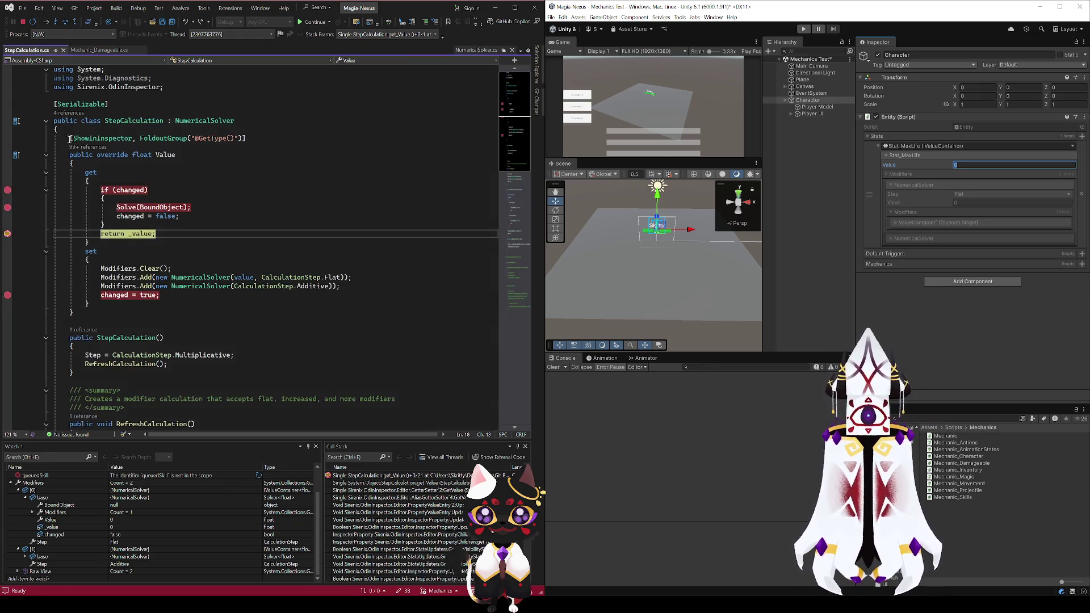
# Remove the getter's breakpoints on if (changed), Solve(BoundObject) and return _value, then resume
pyautogui.click(8, 189)
pyautogui.click(7, 207)
pyautogui.click(8, 233)
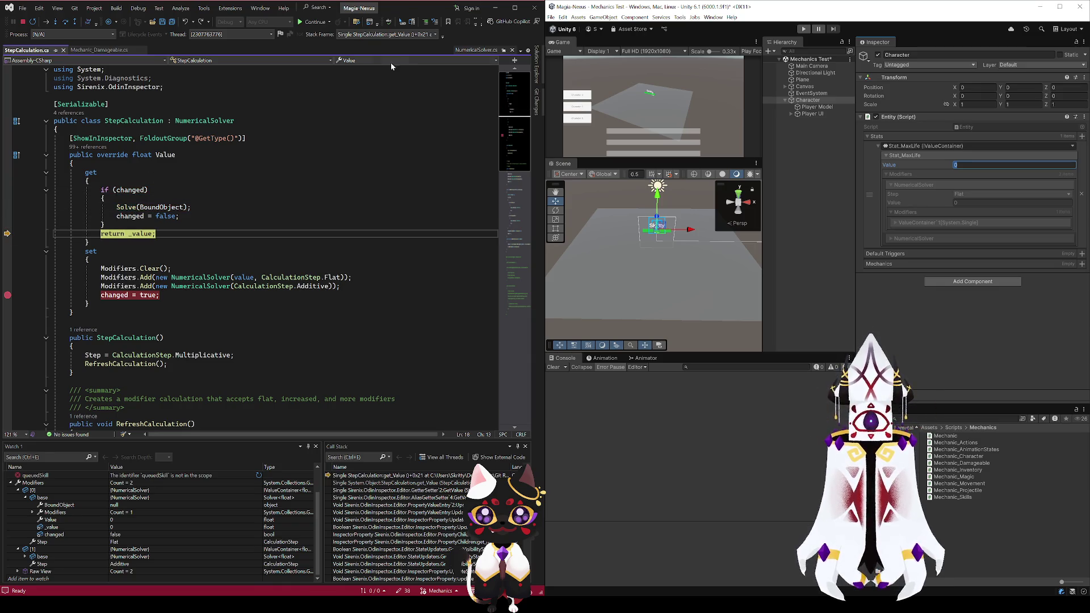
pyautogui.click(314, 23)
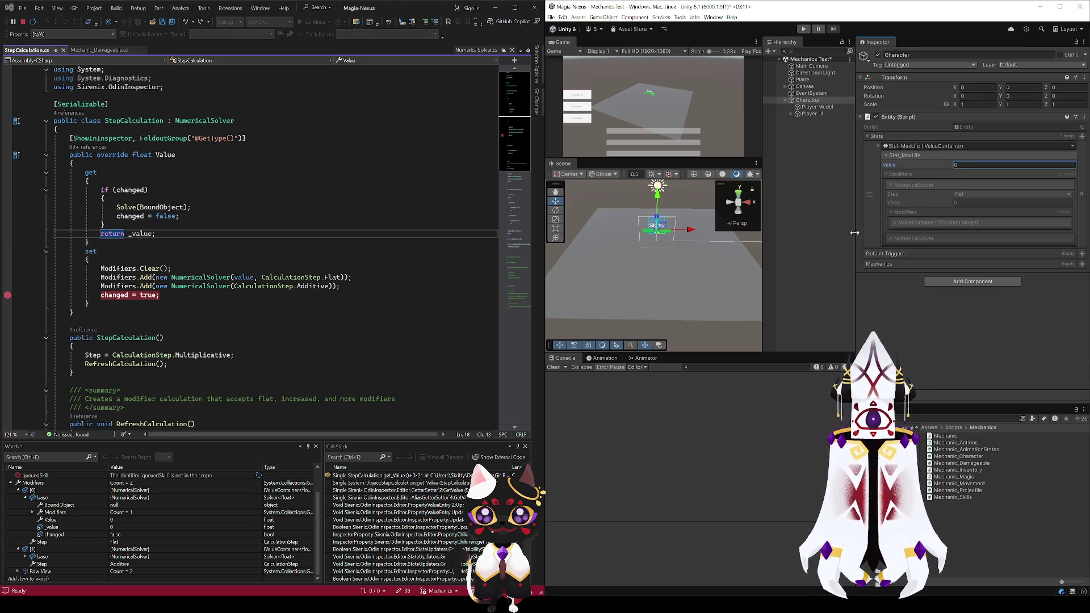
# Trigger the Value setter from Unity, resume past changed = true, and view NumericalSolver's foreach loop
pyautogui.press('Return')
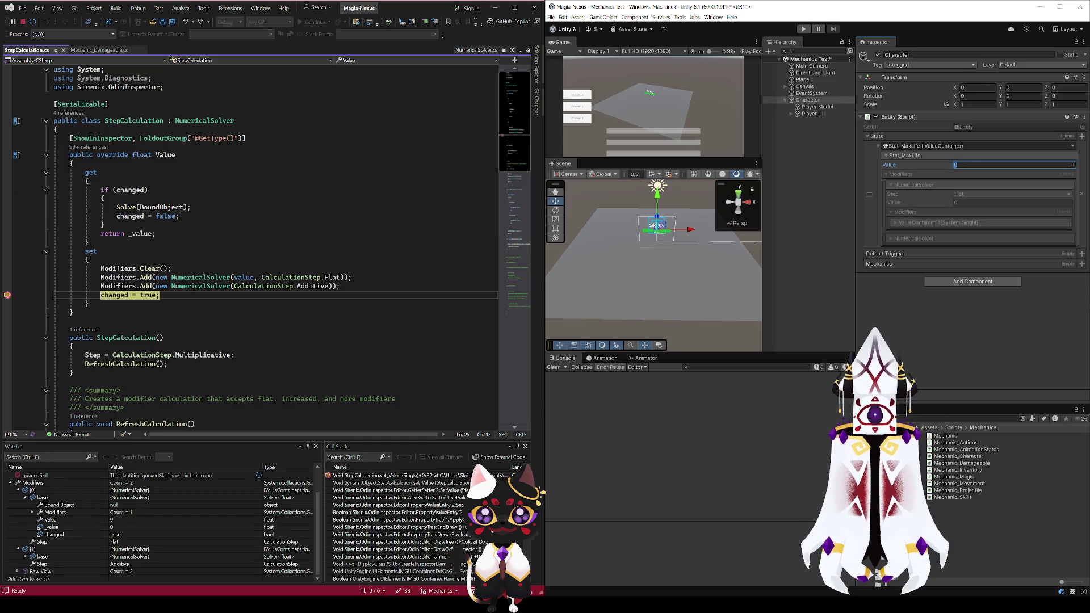
pyautogui.click(301, 23)
pyautogui.click(300, 23)
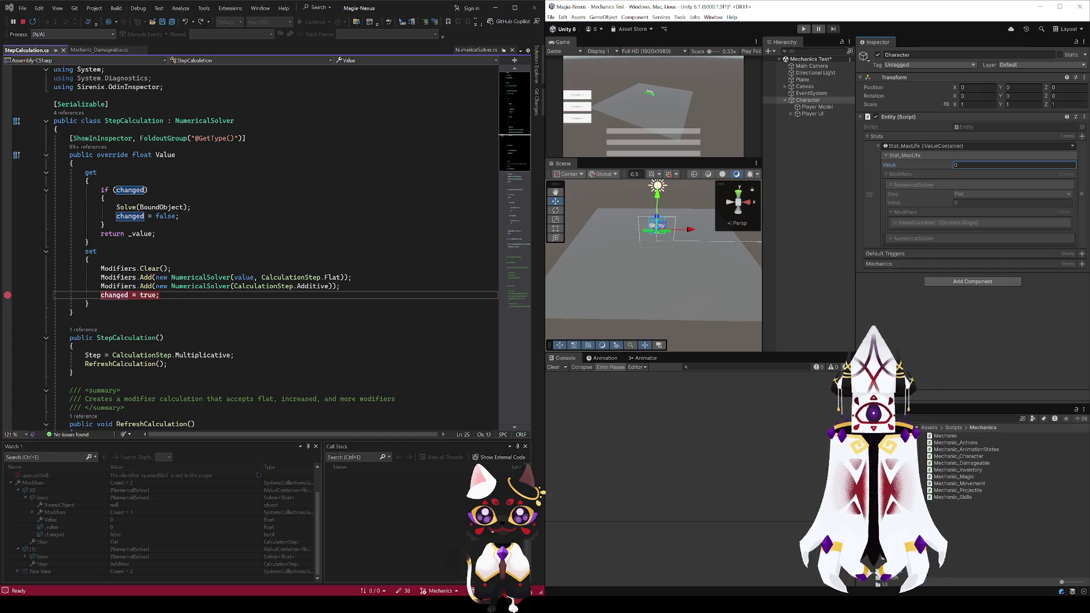
pyautogui.keyDown('ctrl'); pyautogui.click(193, 277); pyautogui.keyUp('ctrl')
pyautogui.scroll(-12, 197, 319)
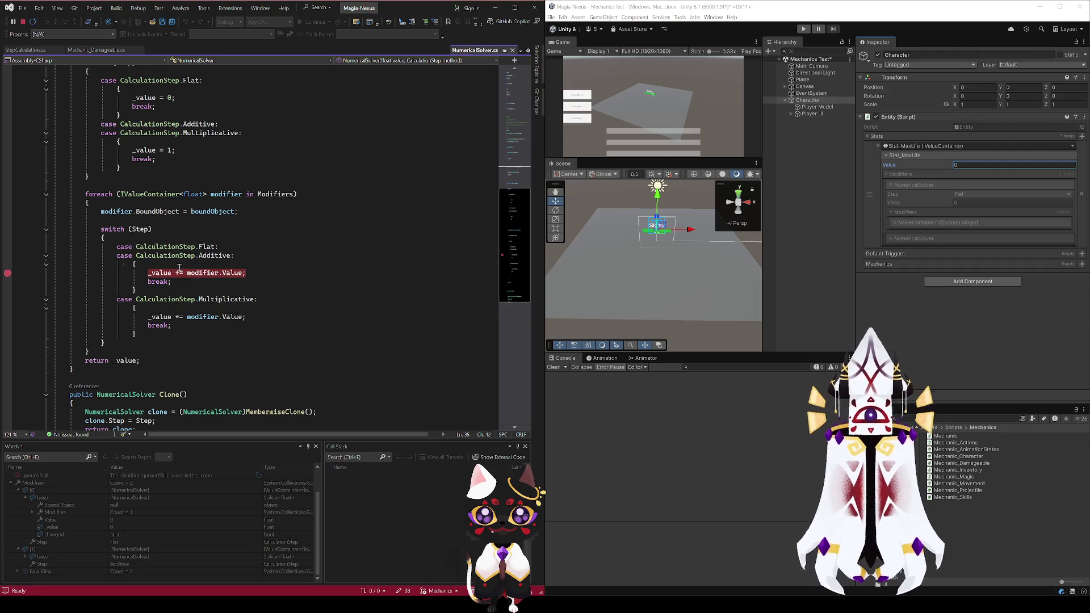
# Break on 'modifier.BoundObject = boundObject', edit Stat_MaxLife in Unity, and continue into Solve
pyautogui.click(7, 212)
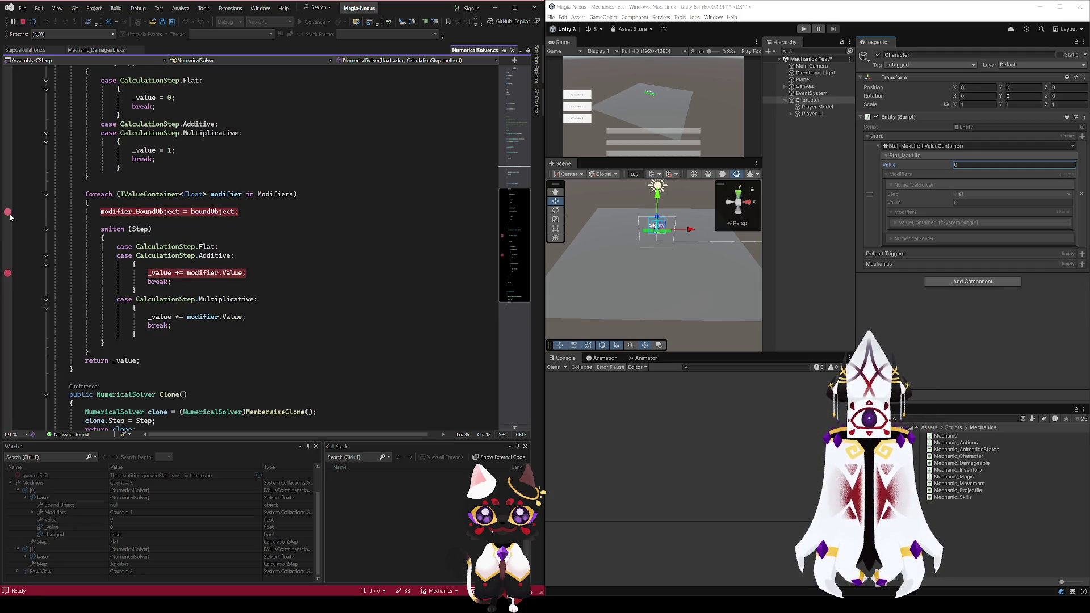
pyautogui.click(971, 164)
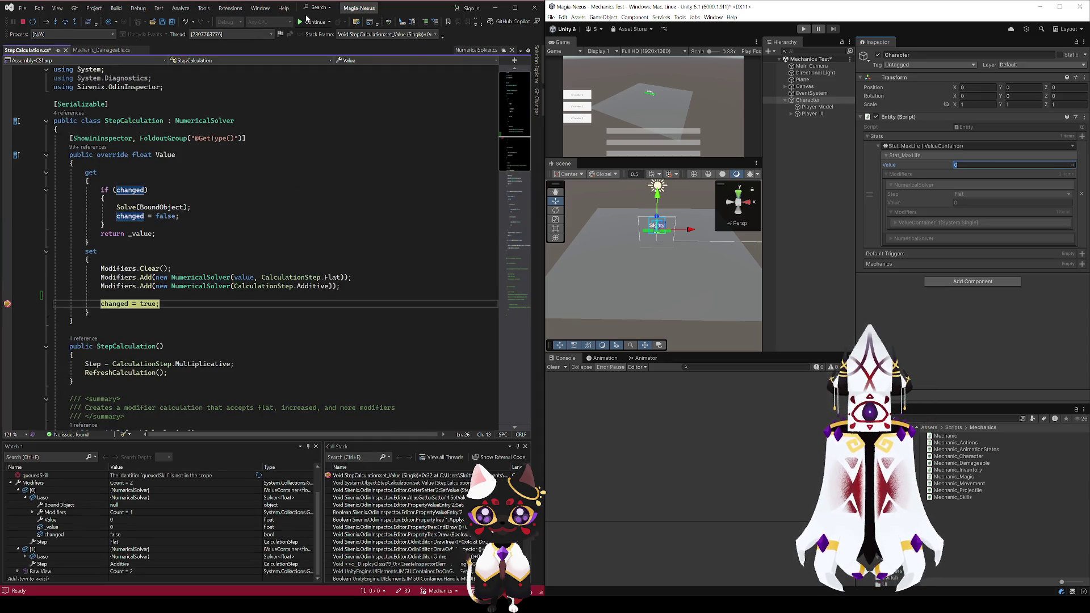
pyautogui.click(307, 20)
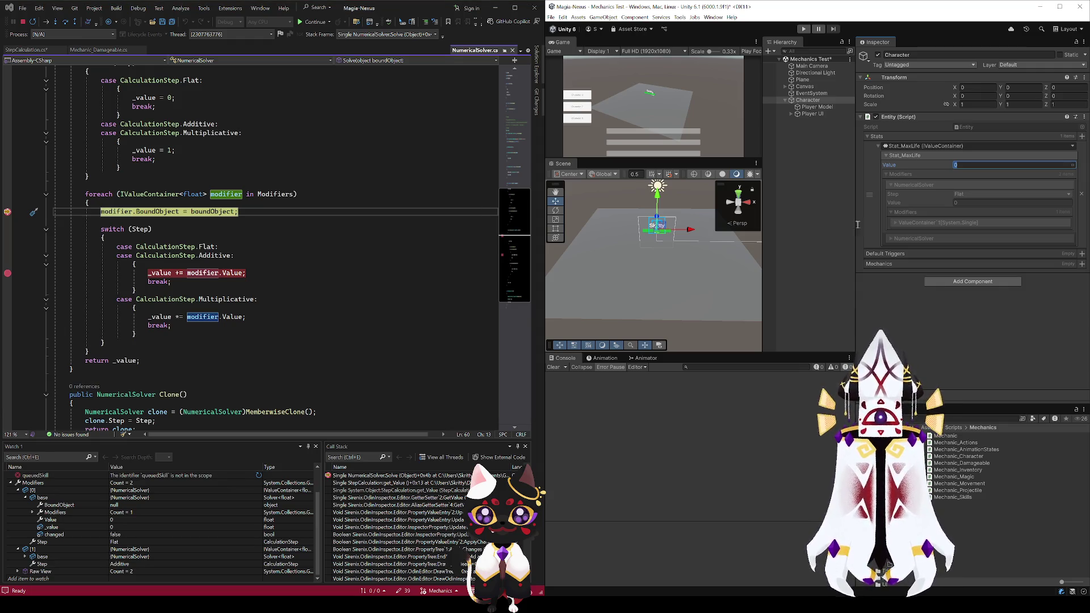
# Check the inner switch's Flat case and each modifier's Step value in the watch list, then resume
pyautogui.click(272, 247)
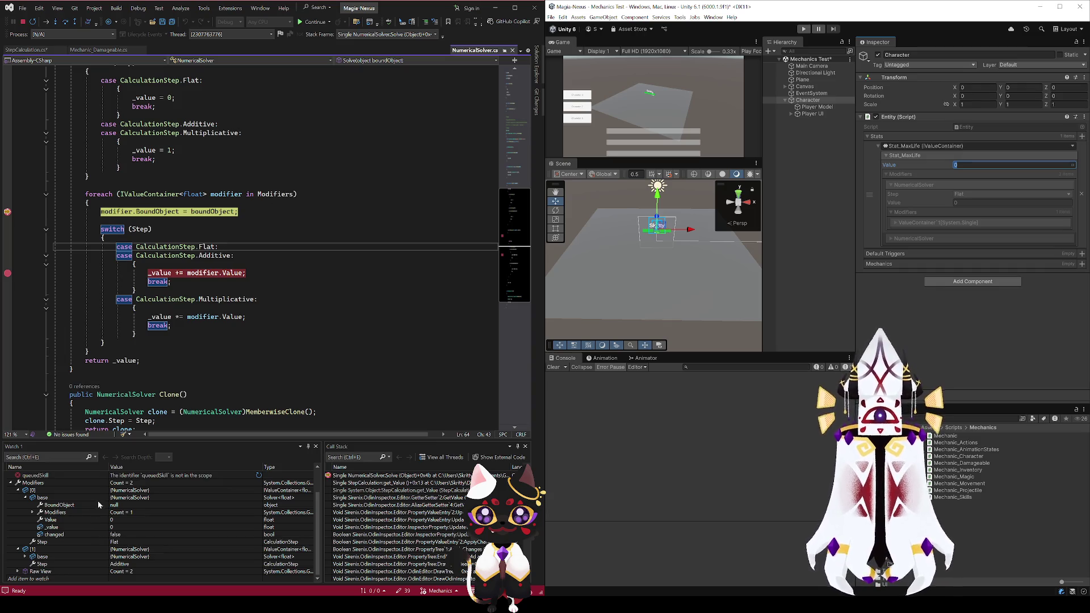
pyautogui.click(117, 535)
pyautogui.click(98, 541)
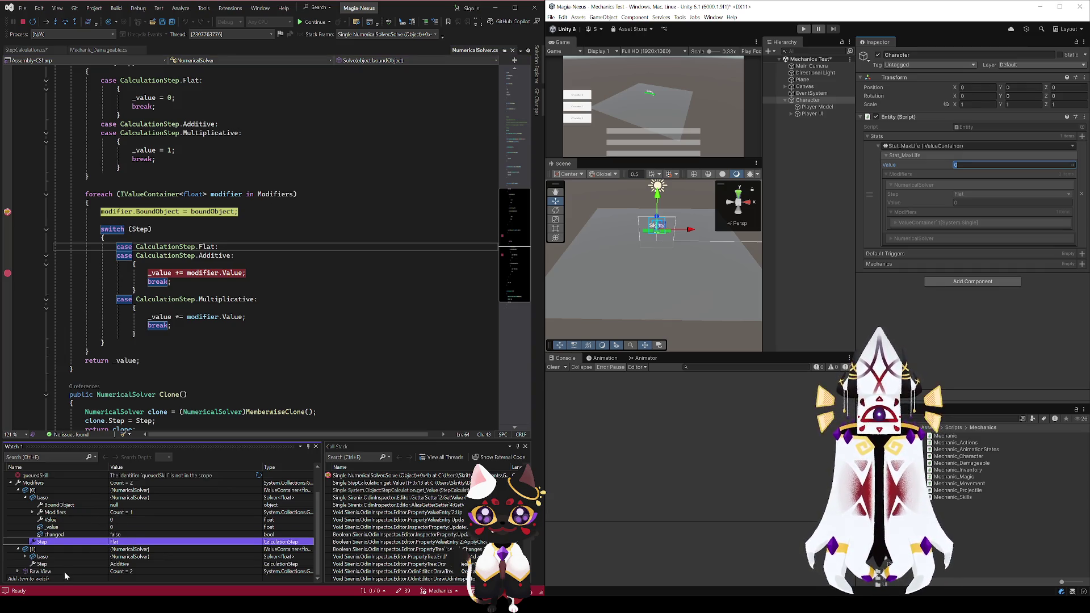
pyautogui.click(62, 563)
pyautogui.scroll(2, 85, 539)
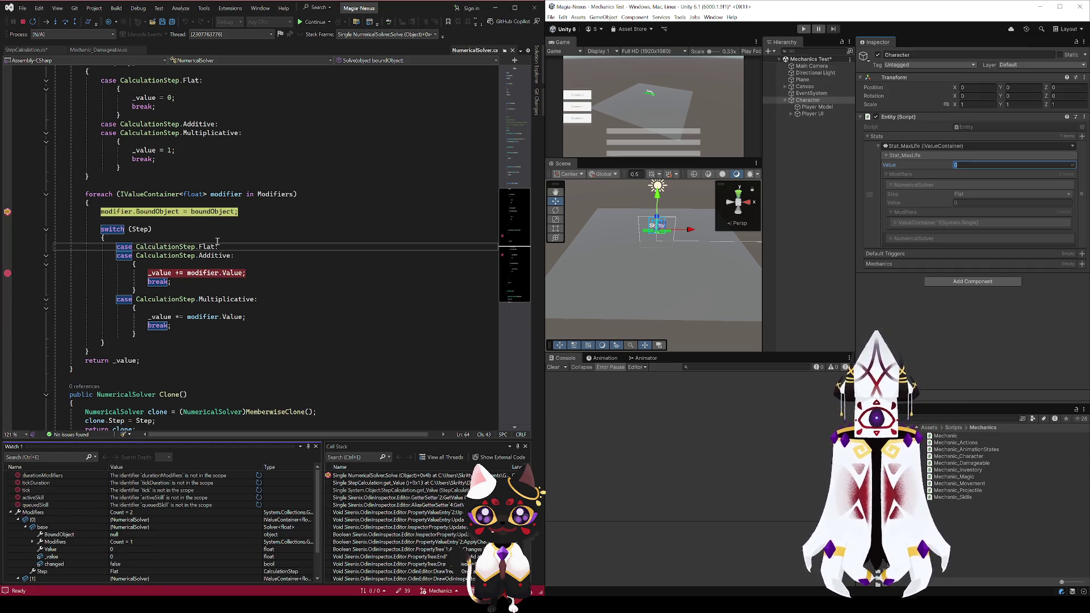
pyautogui.click(141, 230)
pyautogui.scroll(2, 272, 299)
pyautogui.scroll(-5, 272, 299)
pyautogui.scroll(3, 272, 298)
pyautogui.scroll(3, 261, 290)
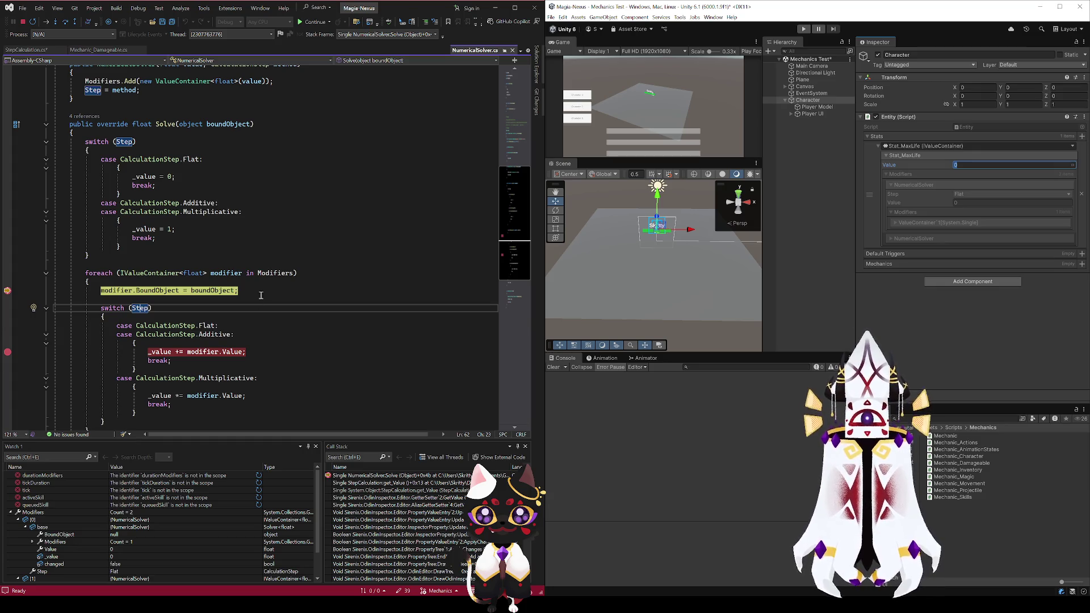
pyautogui.scroll(-3, 258, 316)
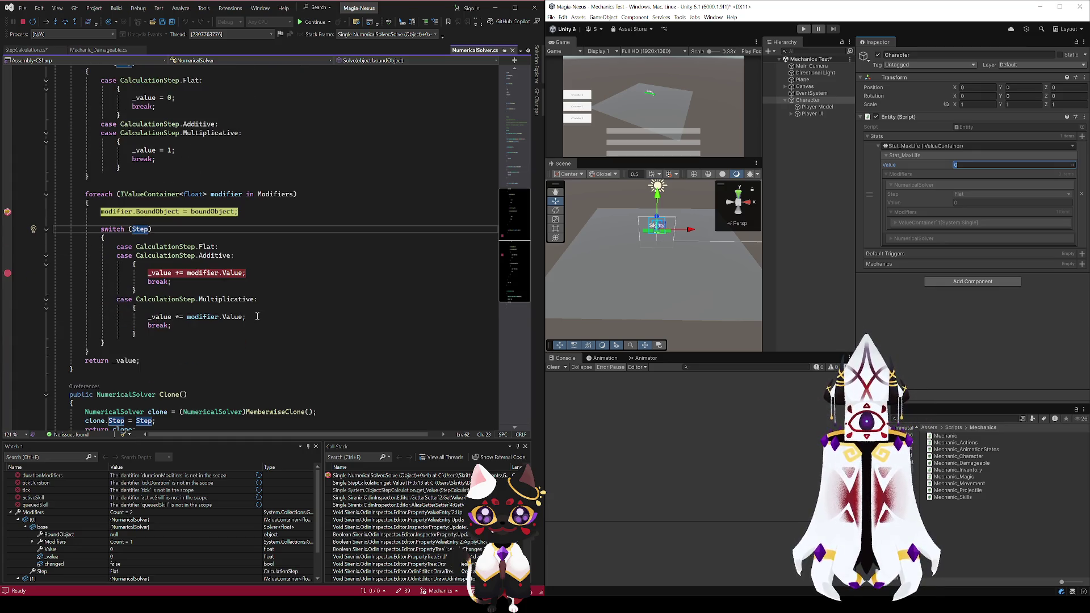
pyautogui.click(312, 24)
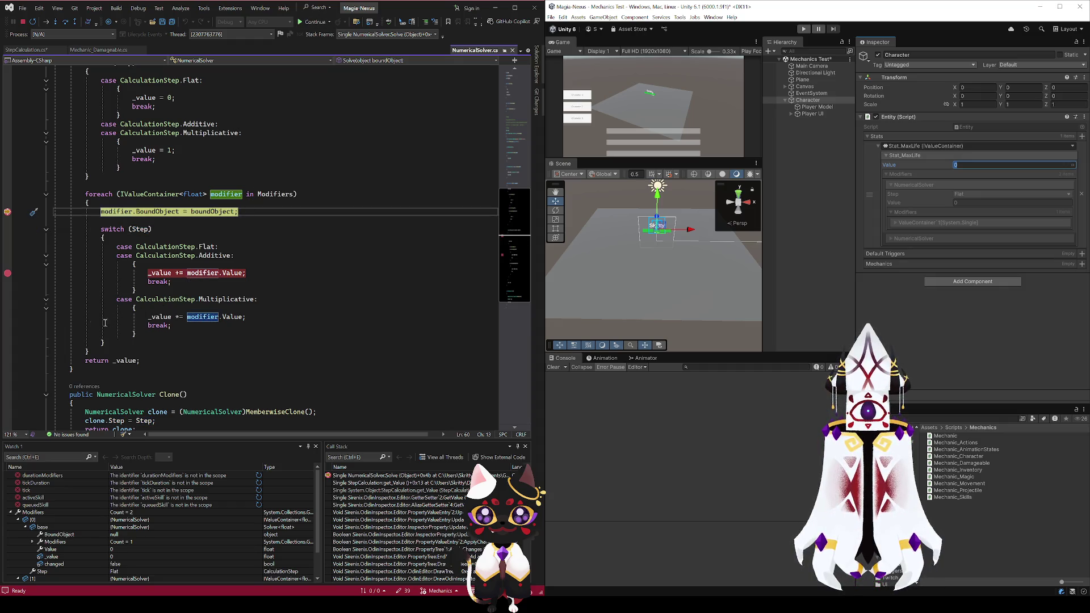
# Move the breakpoint off the break line onto '_value *= modifier.Value'
pyautogui.click(8, 326)
pyautogui.click(7, 317)
pyautogui.click(8, 326)
pyautogui.click(153, 326)
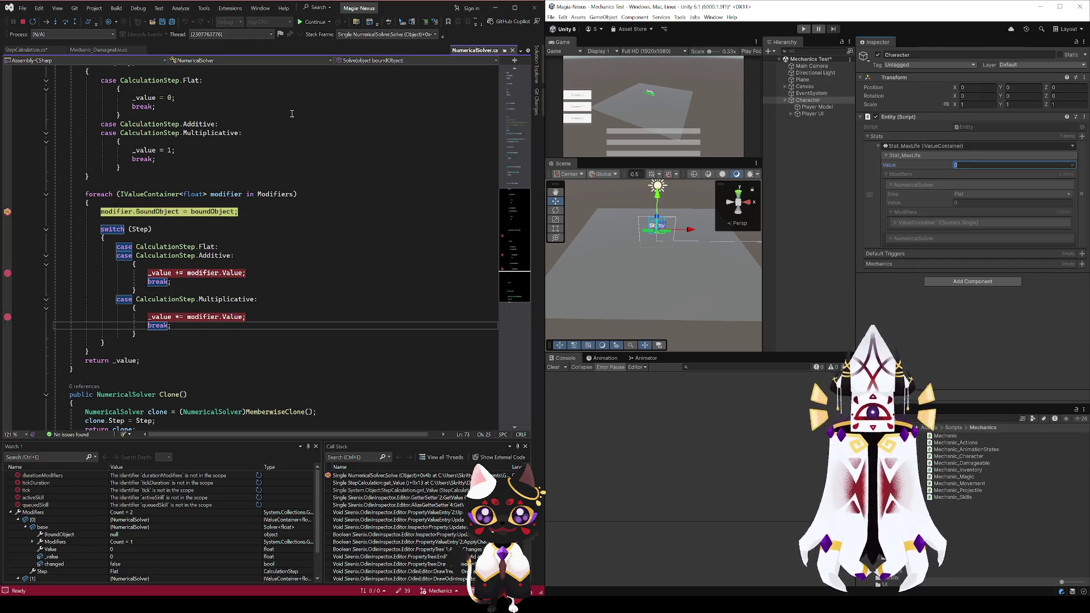
# Add the loop variable modifier to Watch 1 and expand its base fields
pyautogui.click(237, 193)
pyautogui.moveTo(237, 194); pyautogui.dragTo(24, 515)
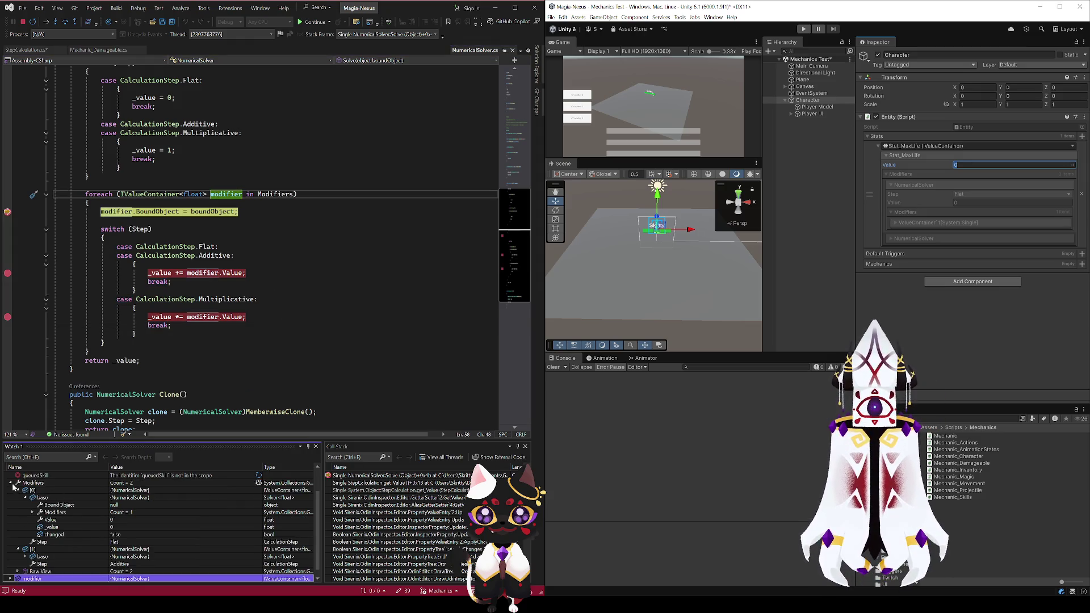
pyautogui.click(11, 482)
pyautogui.click(11, 520)
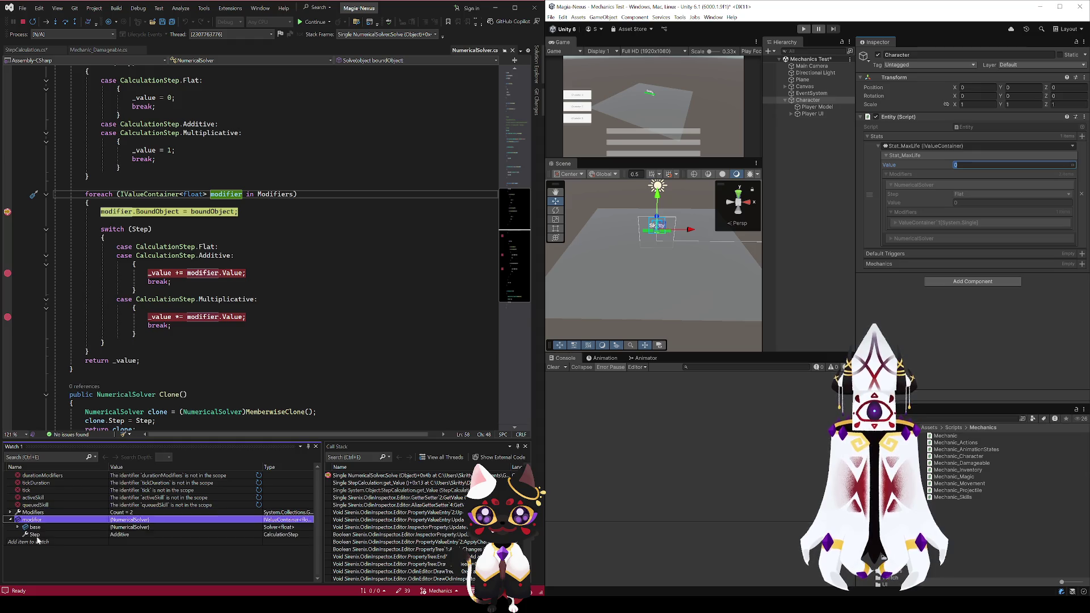
pyautogui.click(32, 527)
pyautogui.click(18, 527)
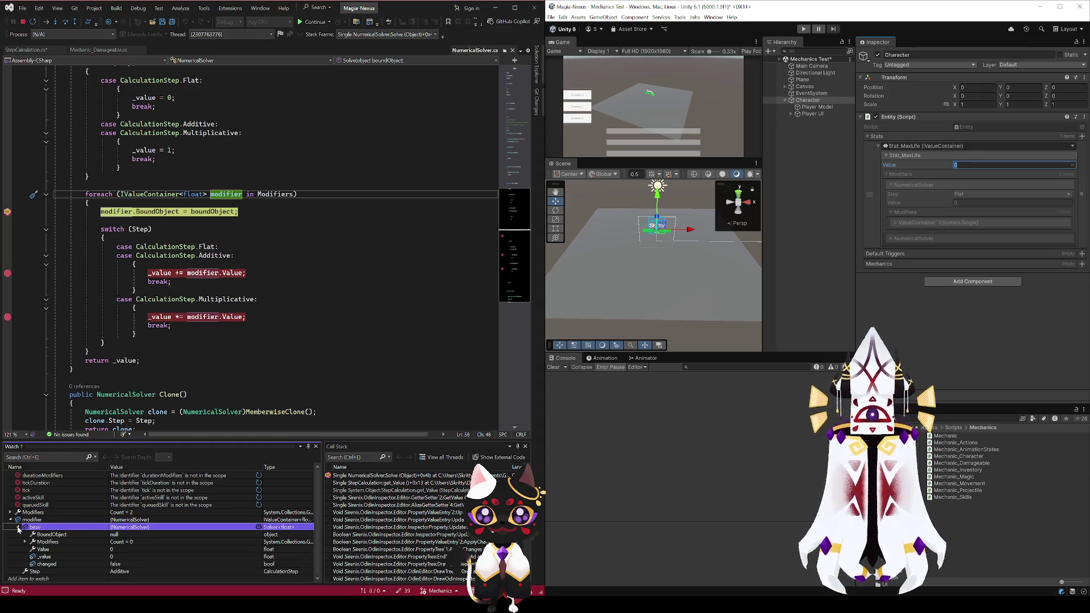
# Resume twice and start editing the Stat_MaxLife value in the Unity inspector
pyautogui.click(311, 22)
pyautogui.click(311, 23)
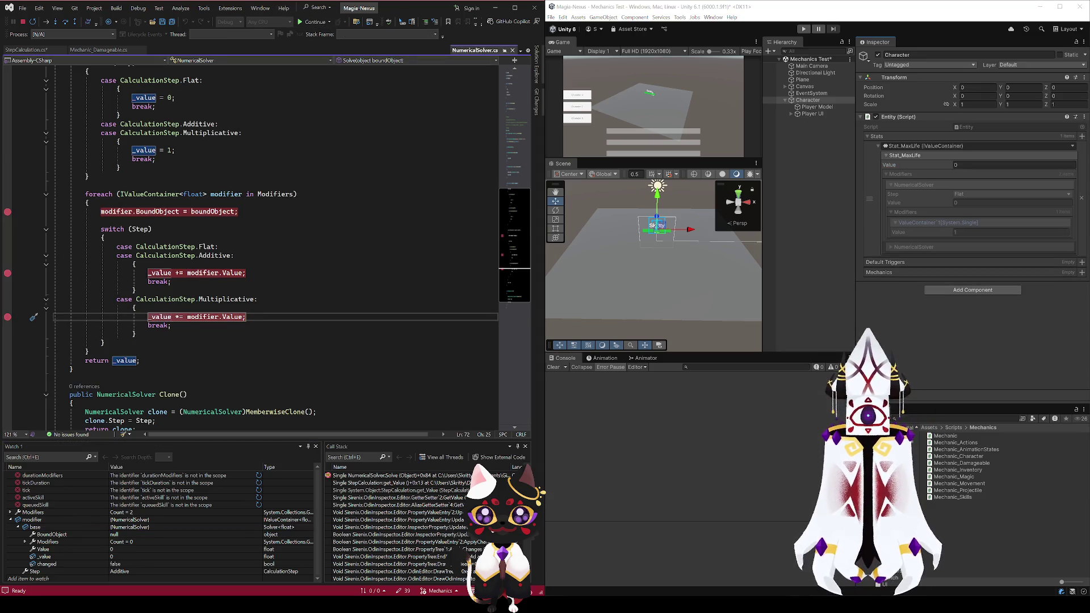
pyautogui.click(971, 165)
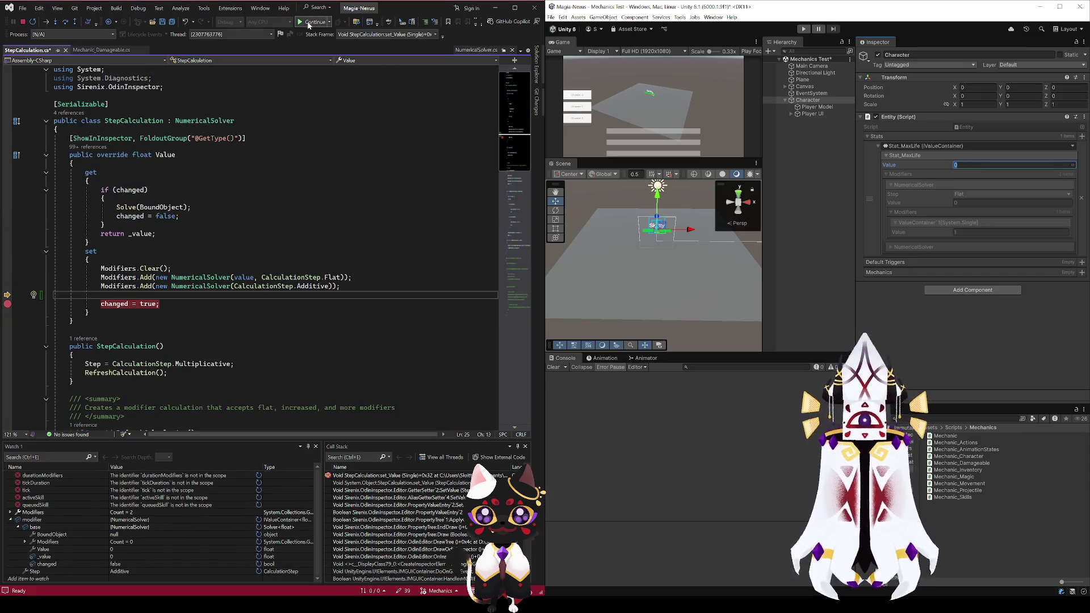
# Continue to the multiply breakpoint, check the modifier's Step, and go to Value's definition in IValueContainer.cs
pyautogui.click(308, 23)
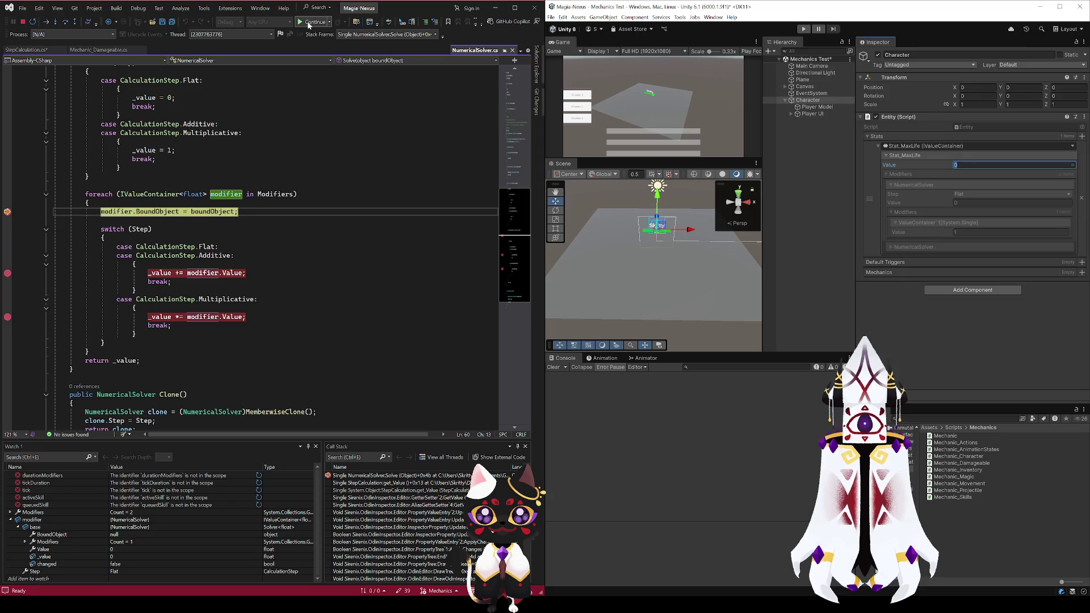
pyautogui.click(122, 571)
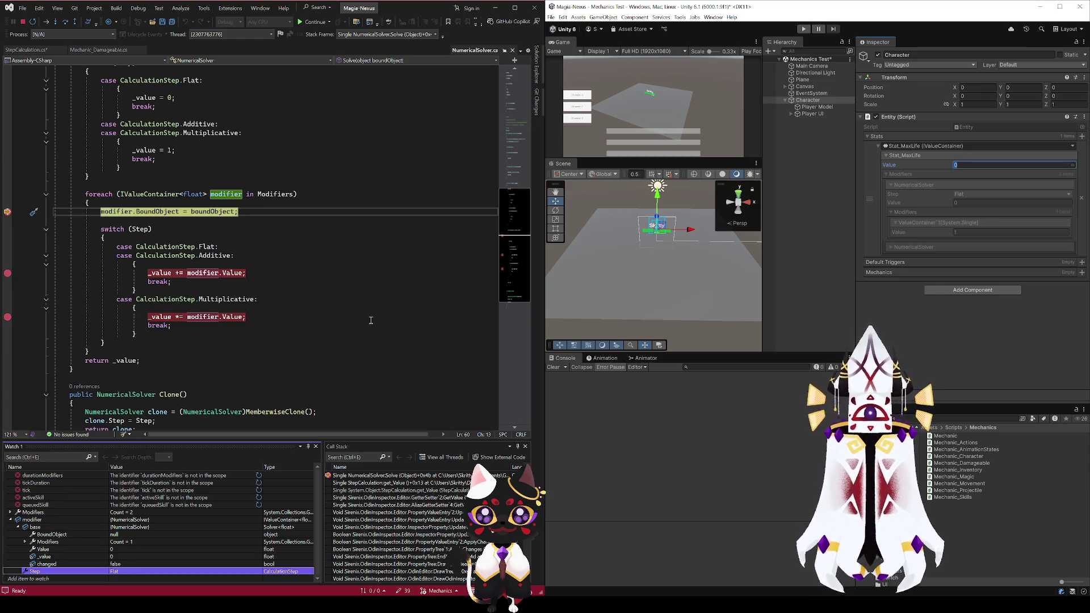
pyautogui.click(315, 26)
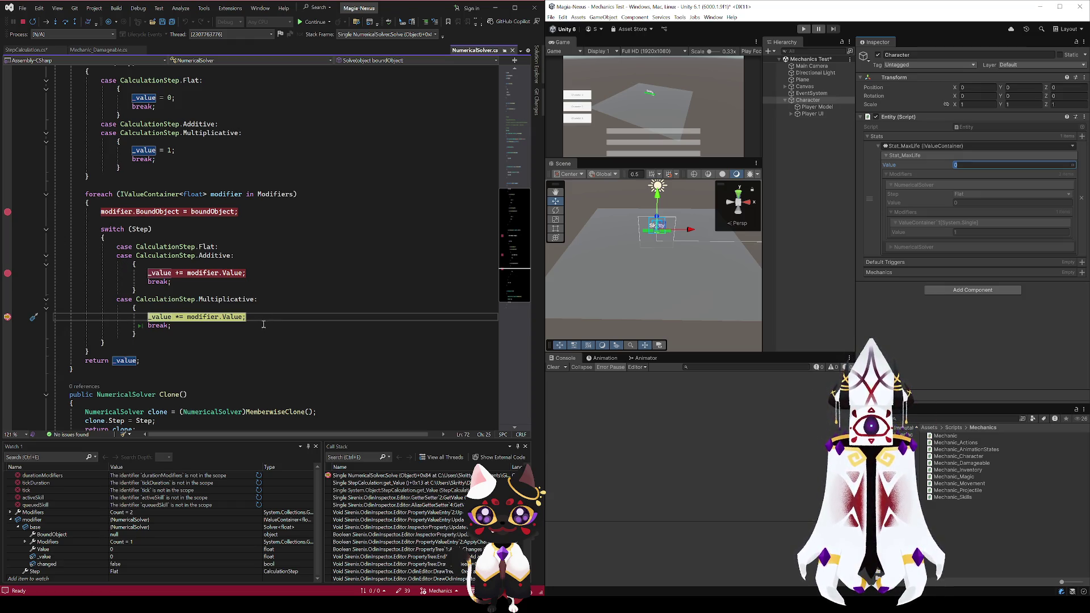
pyautogui.scroll(3, 238, 313)
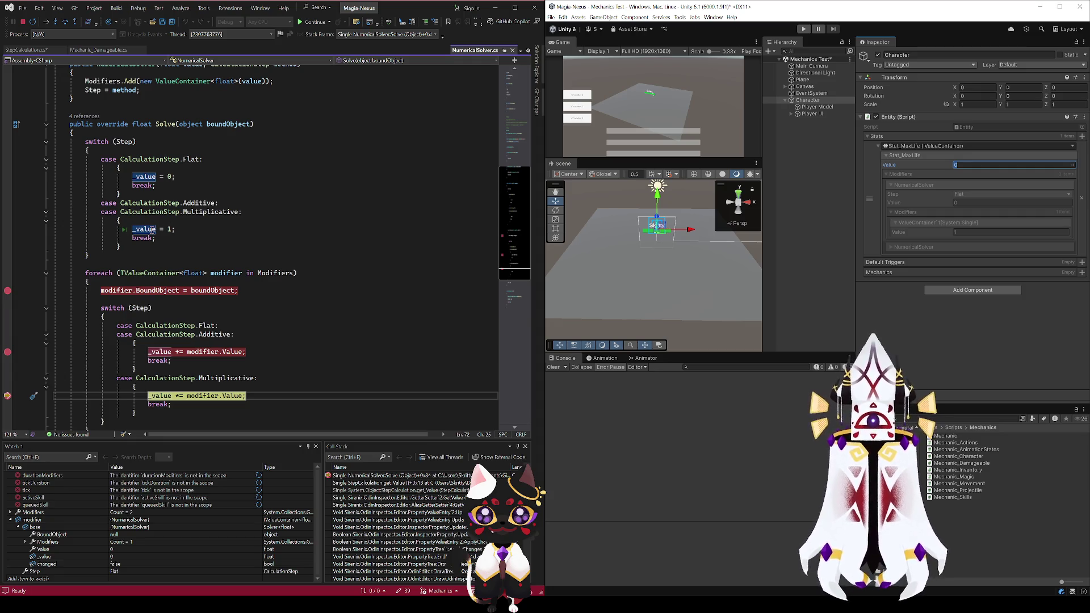
pyautogui.scroll(-3, 276, 380)
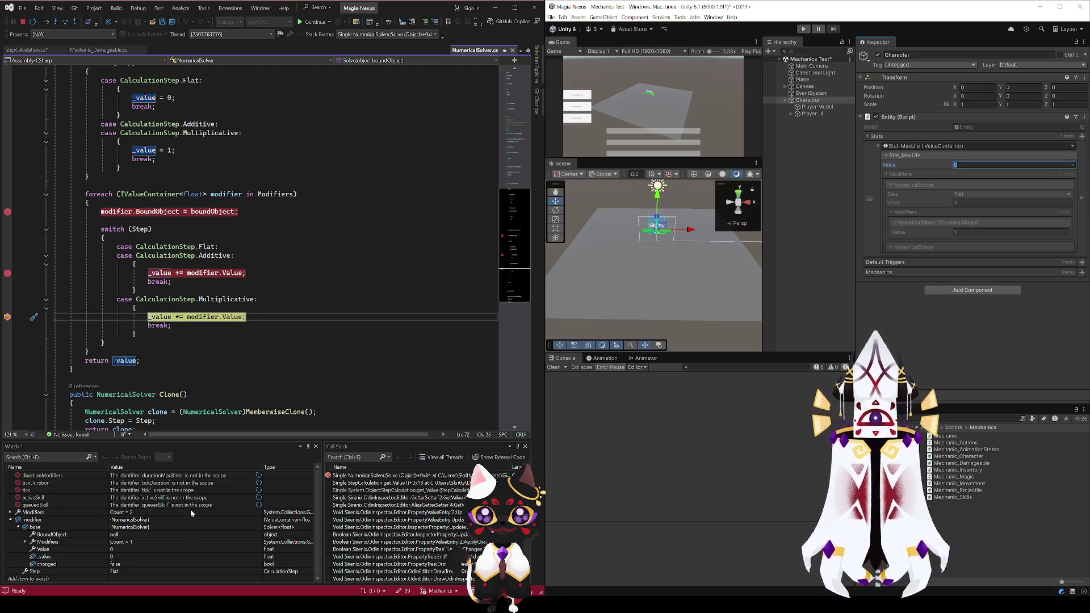
pyautogui.keyDown('ctrl'); pyautogui.click(232, 317); pyautogui.keyUp('ctrl')
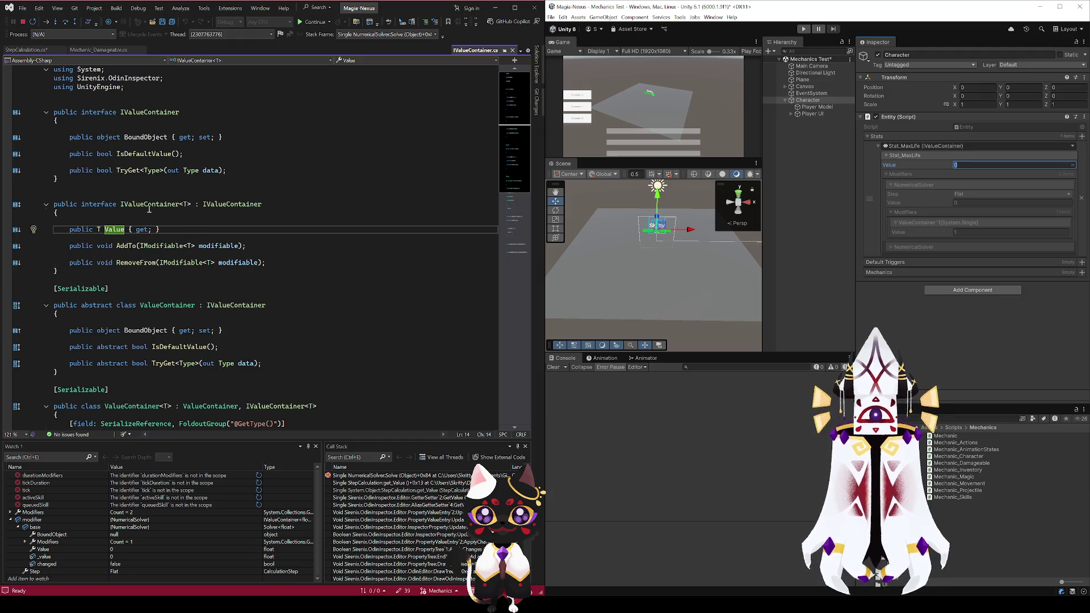
# Delete the blank line above 'changed = true' in StepCalculation.cs
pyautogui.click(35, 50)
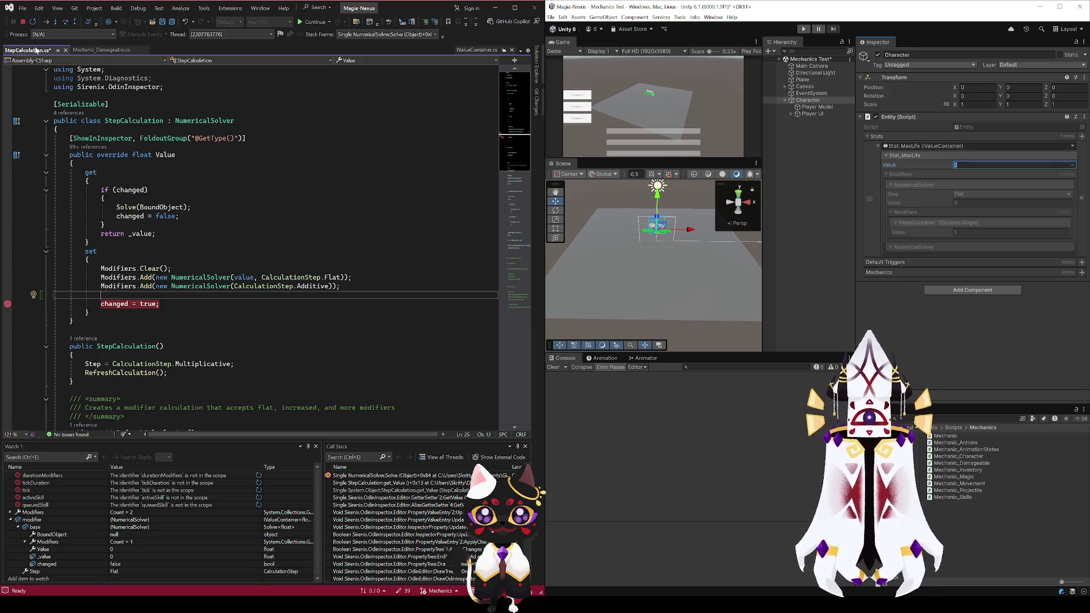
pyautogui.click(101, 51)
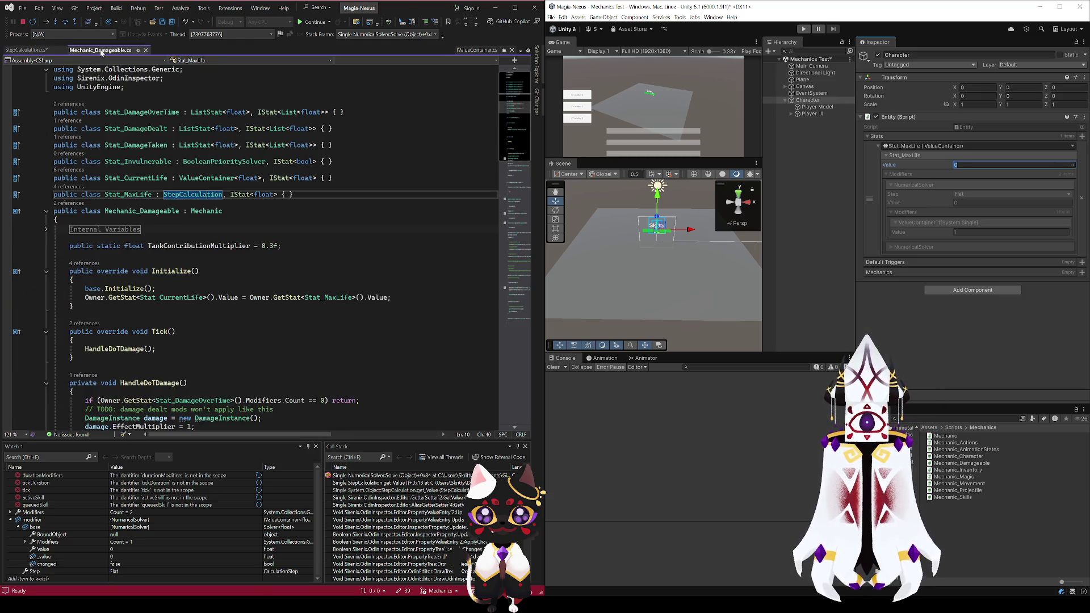
pyautogui.click(37, 51)
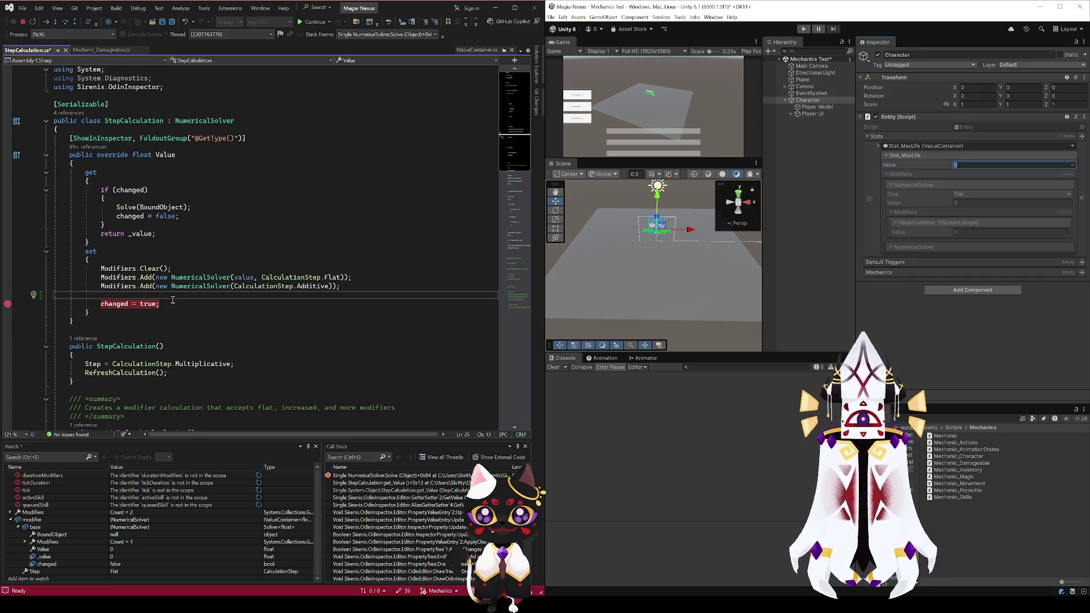
pyautogui.moveTo(136, 296); pyautogui.dragTo(354, 290)
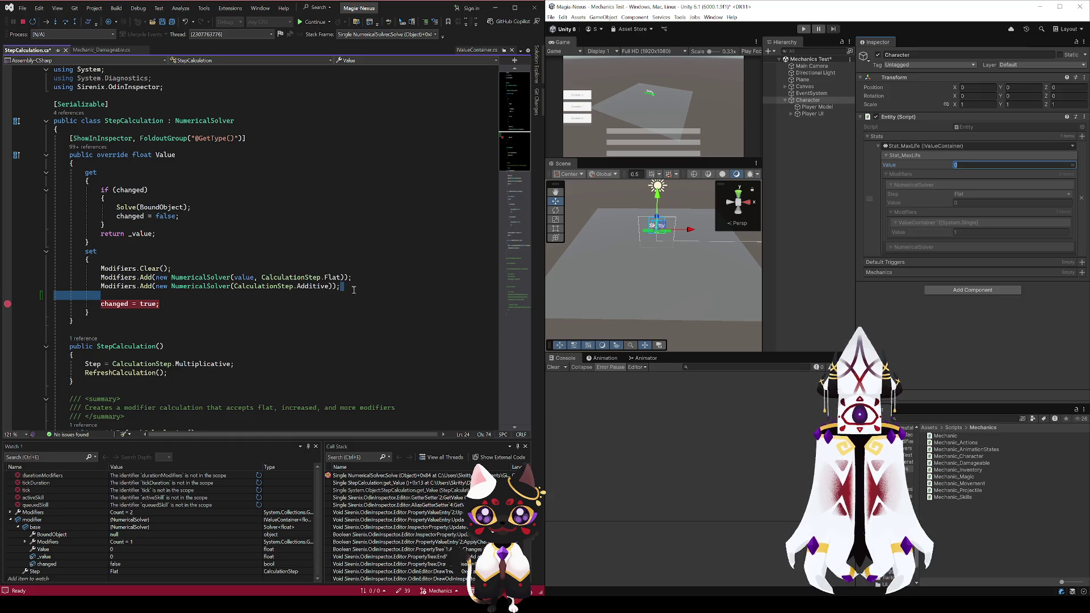
pyautogui.press('Delete')
# Go via F12 from NumericalSolver to the ValueContainer constructor, break on 'Value = value', and continue
pyautogui.click(199, 279)
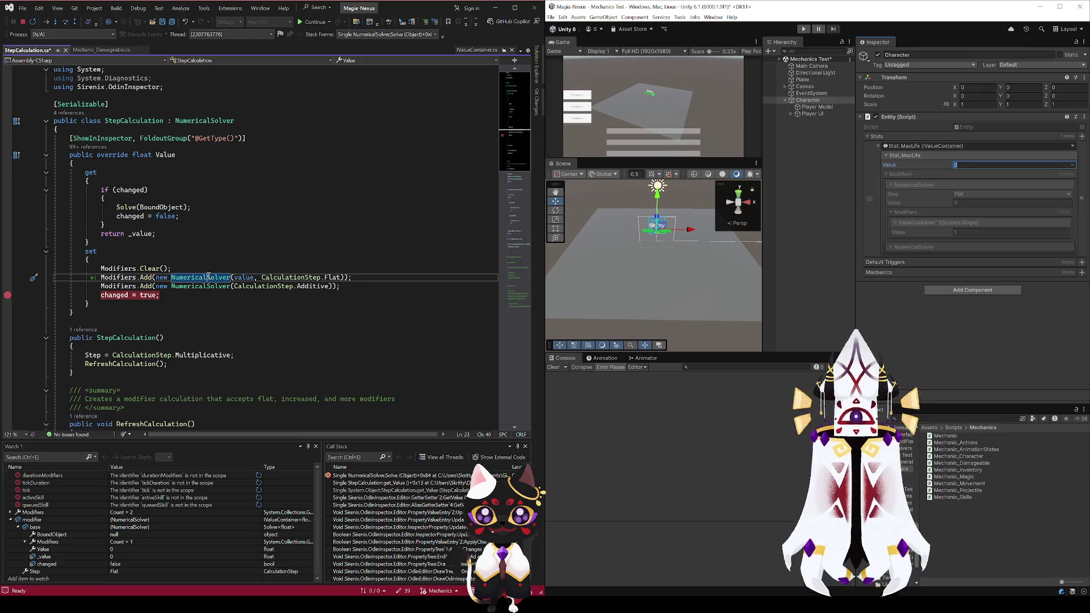
pyautogui.press('F12')
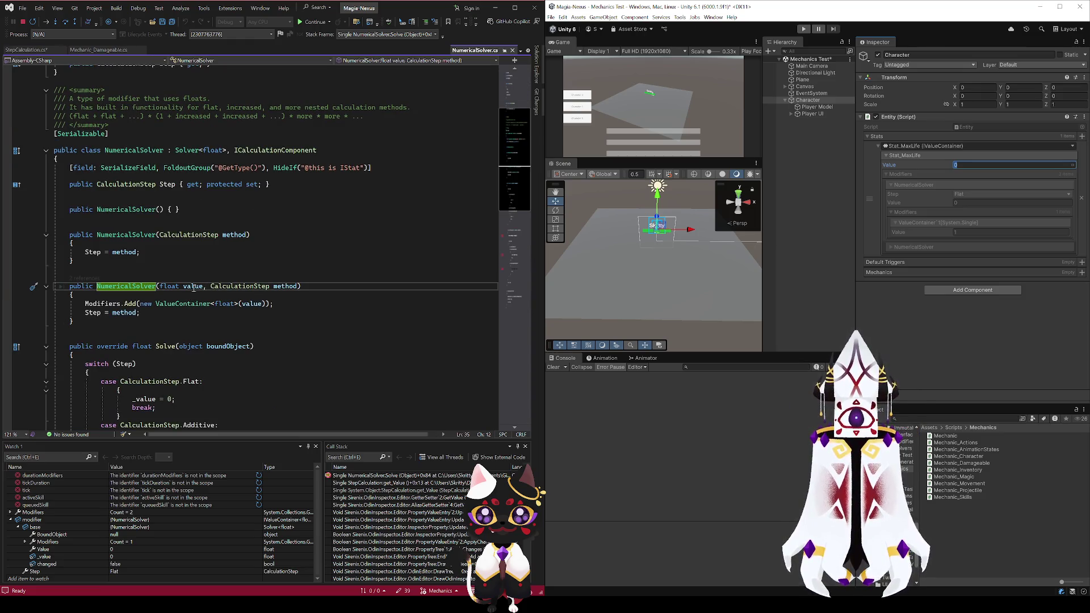
pyautogui.click(97, 305)
pyautogui.click(128, 305)
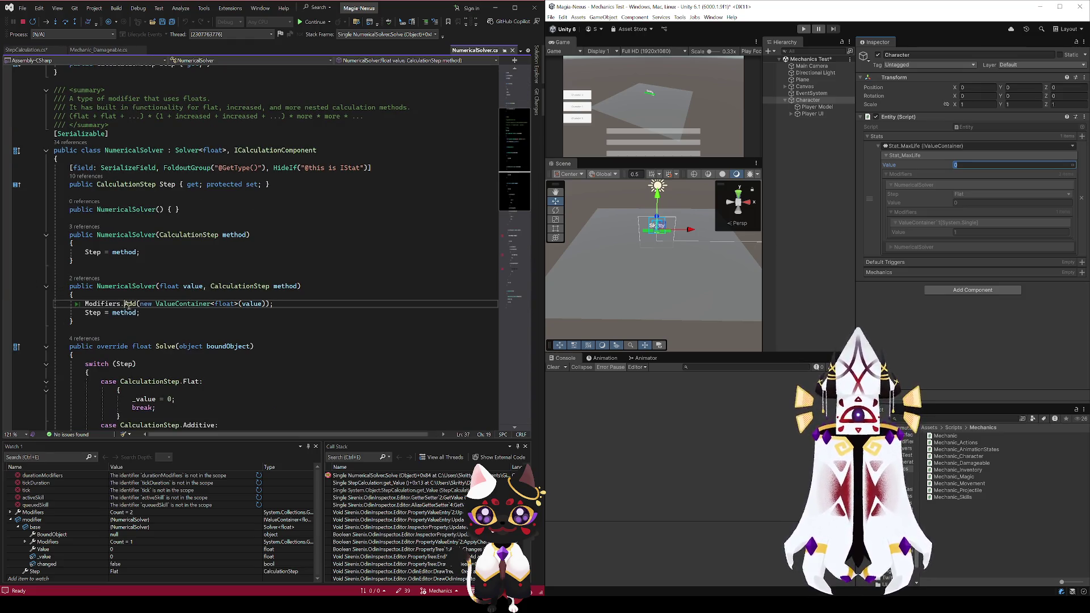
pyautogui.click(184, 304)
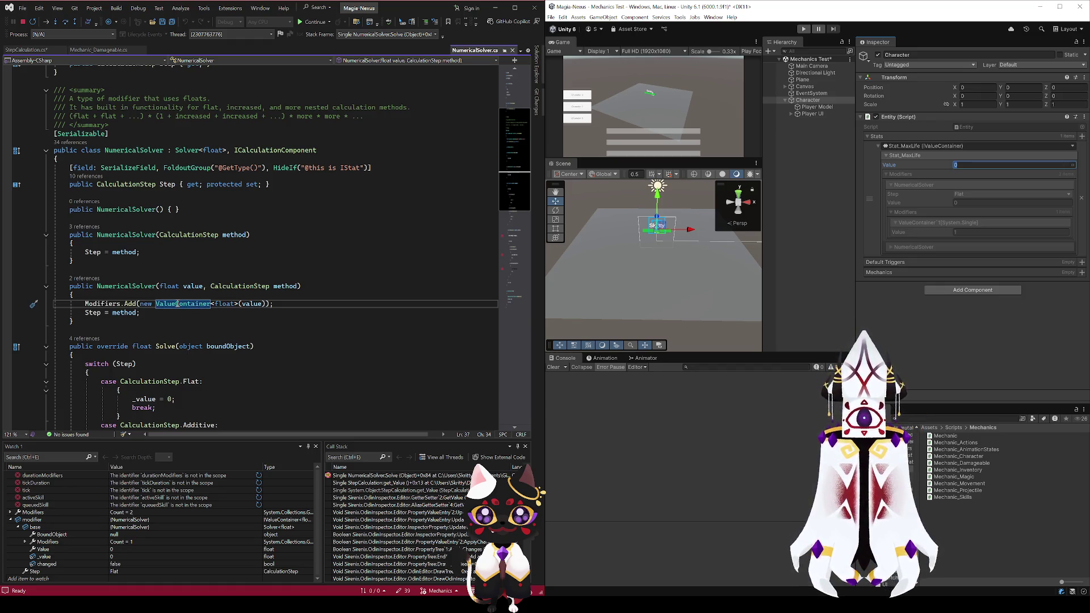
pyautogui.press('F12')
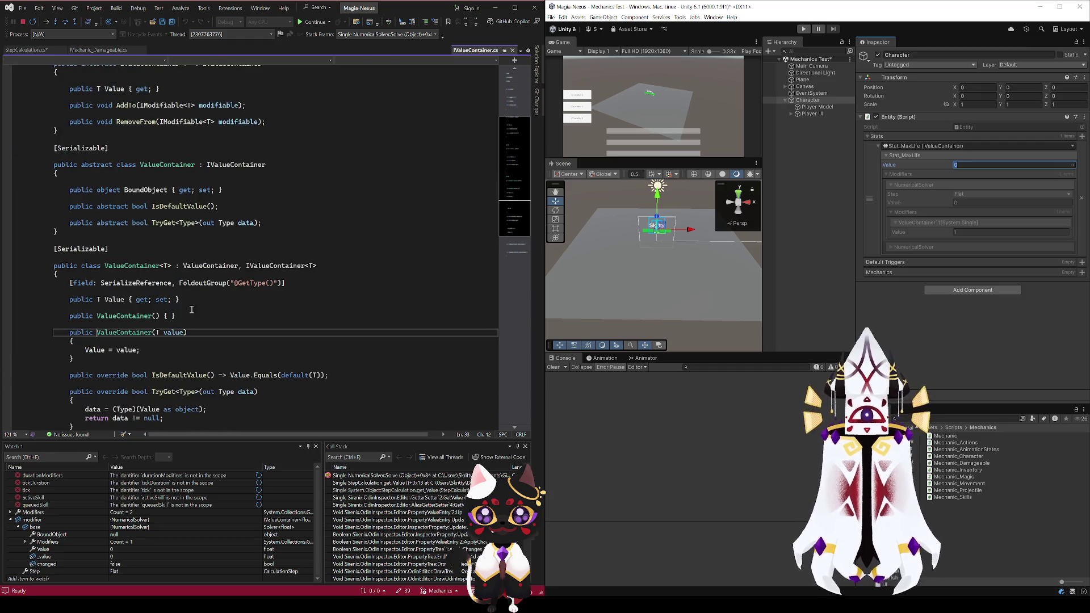
pyautogui.click(95, 350)
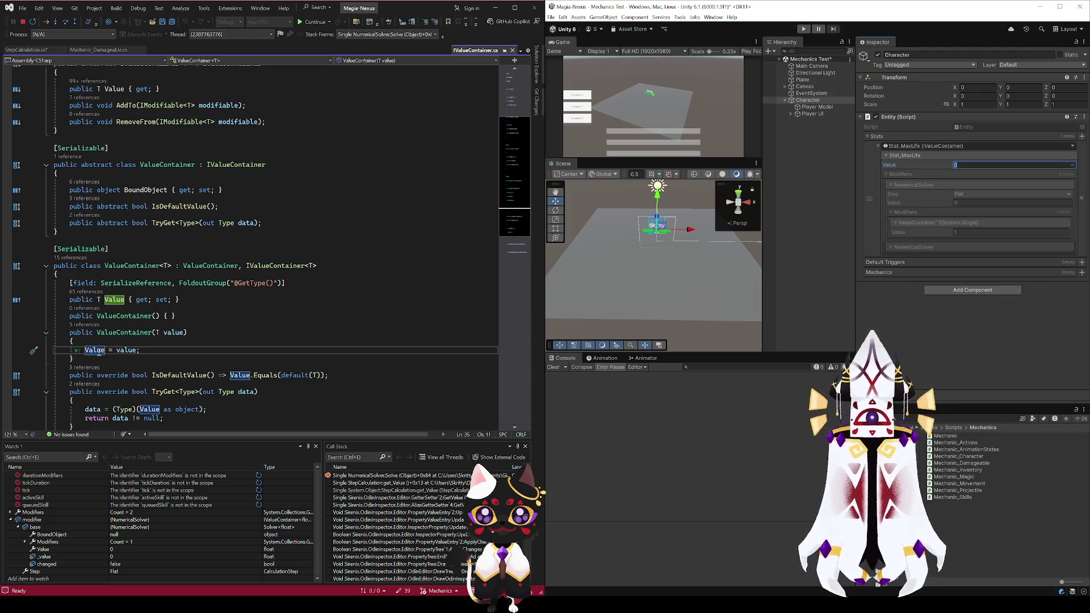
pyautogui.click(7, 350)
pyautogui.click(307, 22)
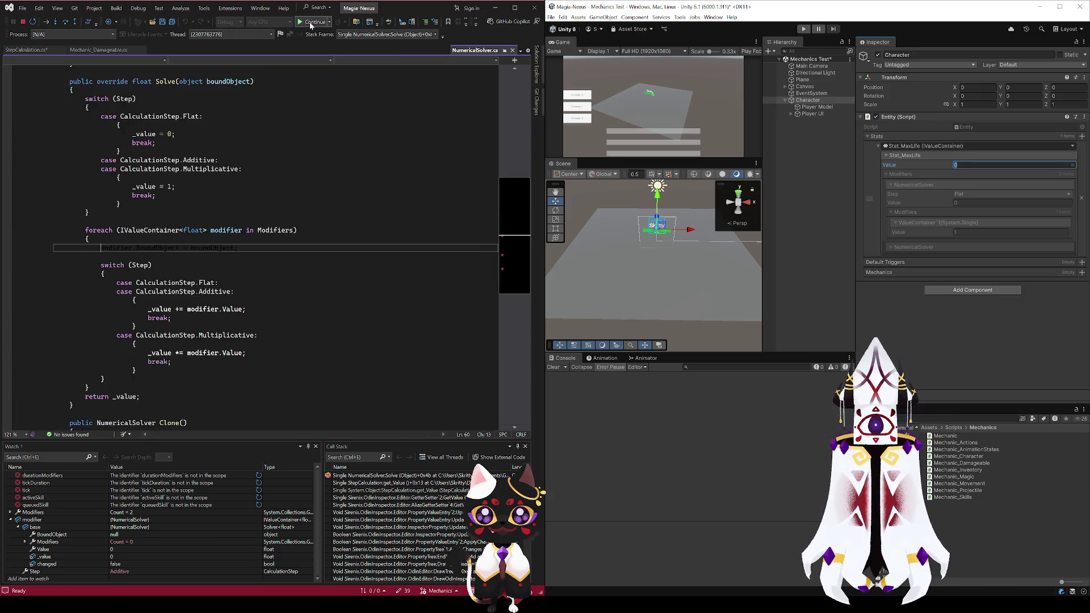
# Resume twice, then remove the value-update and BoundObject assignment breakpoints
pyautogui.click(310, 22)
pyautogui.click(310, 23)
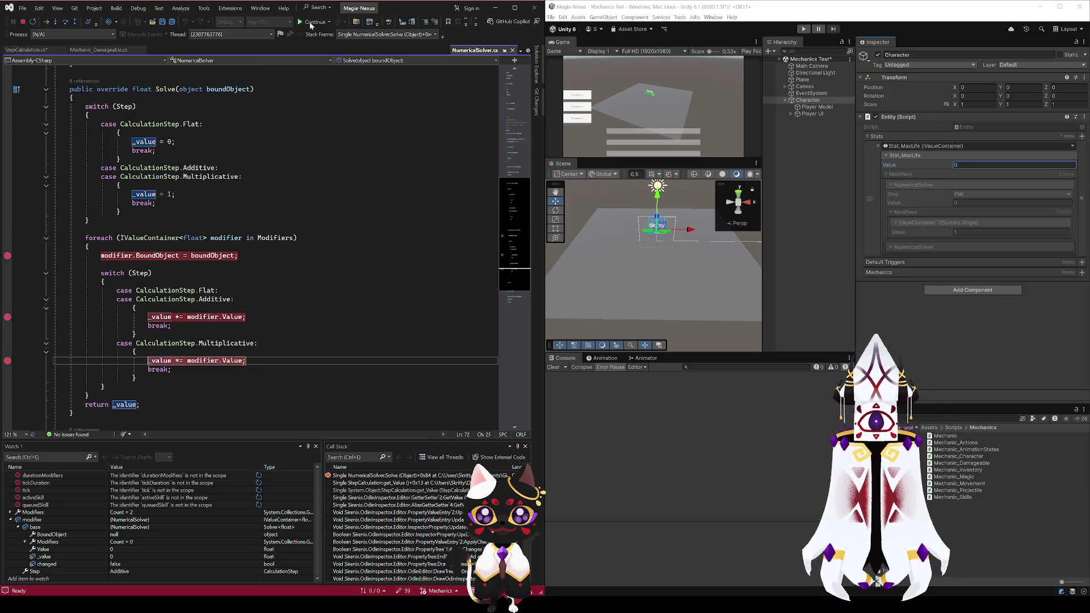
pyautogui.click(7, 361)
pyautogui.click(7, 317)
pyautogui.click(8, 258)
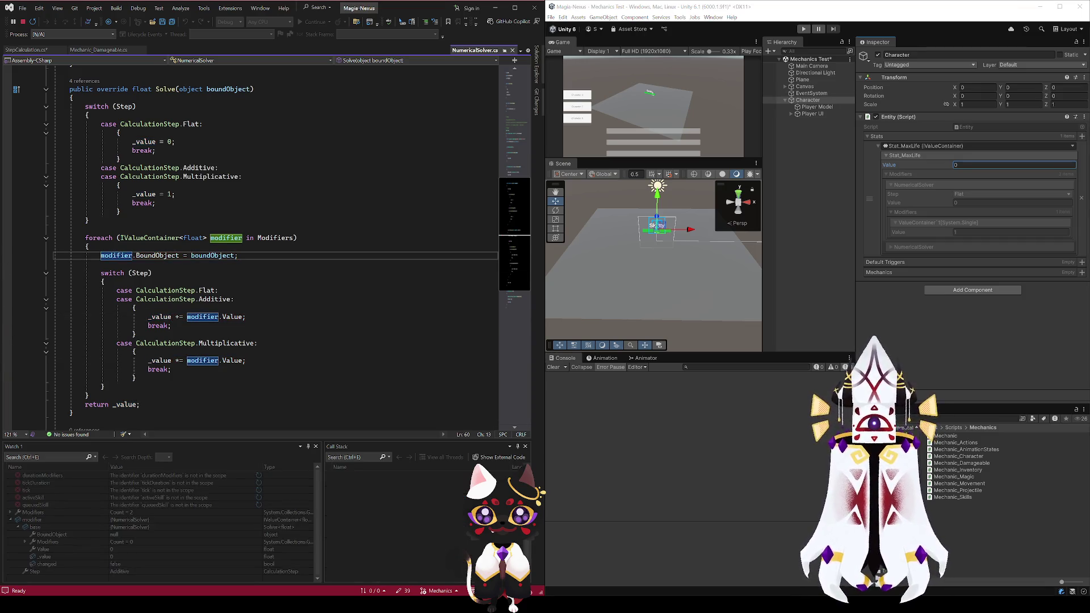
# Enter 0 in Unity, step over 'Value = value', and follow the Call Stack up to StepCalculation.set_Value
pyautogui.write('0')
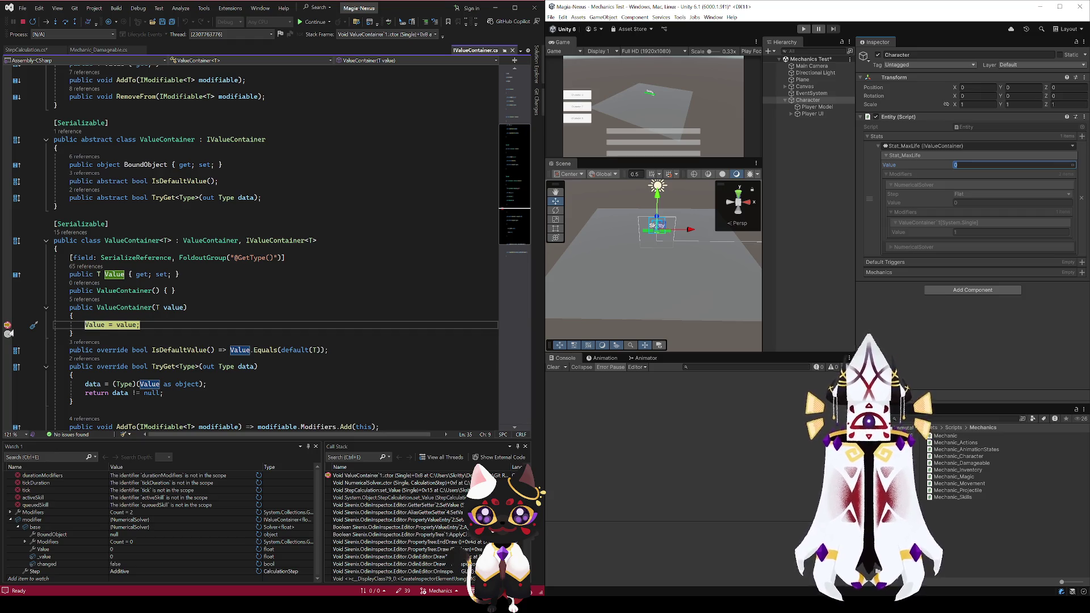
pyautogui.press('F10')
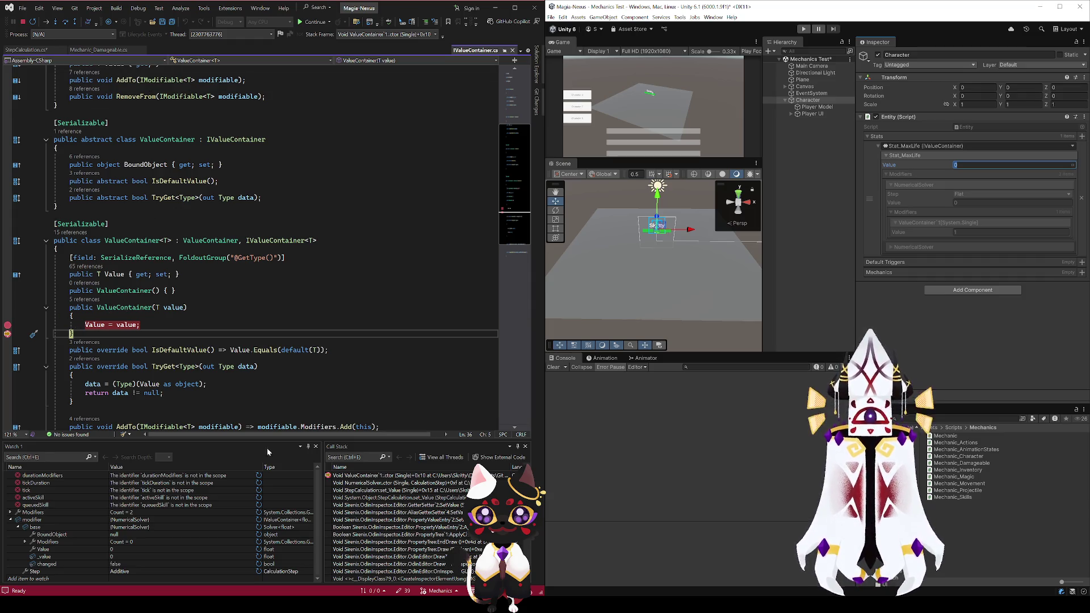
pyautogui.doubleClick(364, 483)
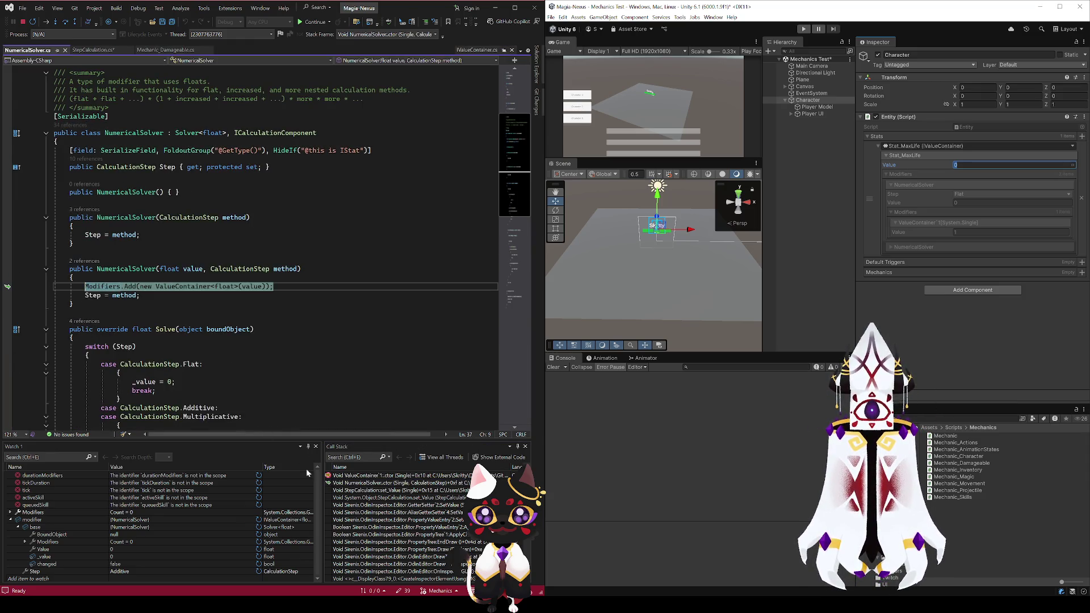
pyautogui.doubleClick(353, 489)
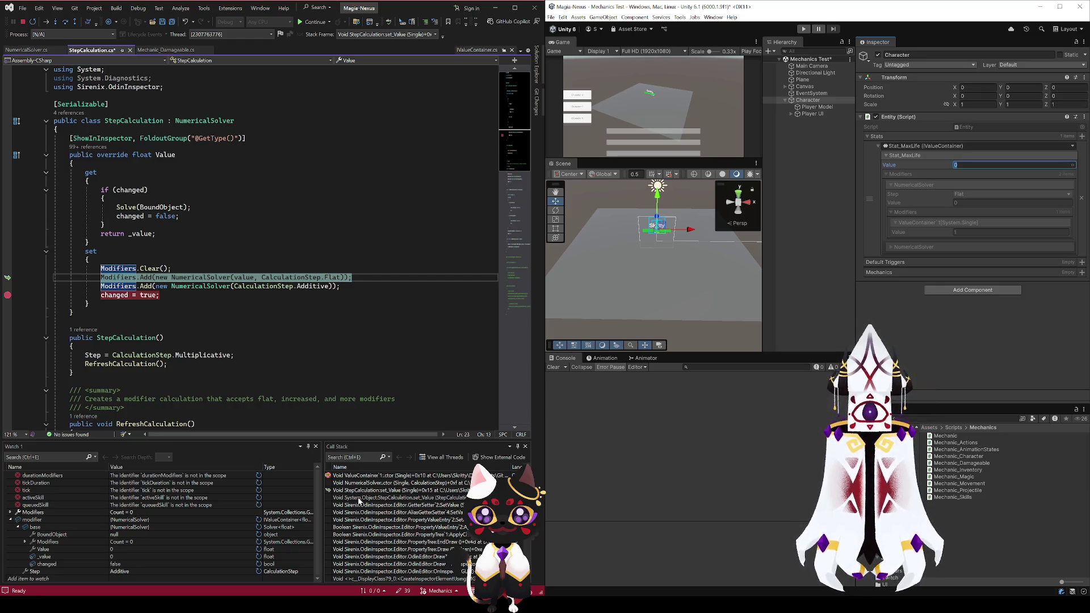
# Inspect the set_Value and Sirenix SetValue caller frames, then close the missing-source page
pyautogui.doubleClick(358, 499)
pyautogui.doubleClick(361, 505)
pyautogui.scroll(-3, 366, 557)
pyautogui.scroll(3, 364, 526)
pyautogui.click(69, 50)
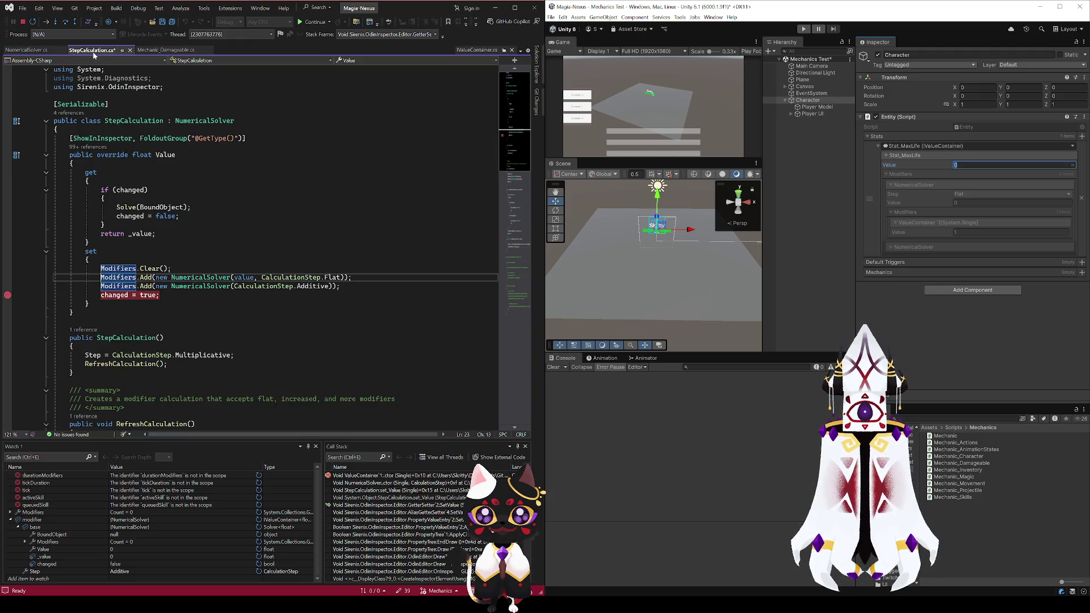
# Break on the getter's Solve(BoundObject) call and remove the breakpoint on changed = true
pyautogui.click(8, 207)
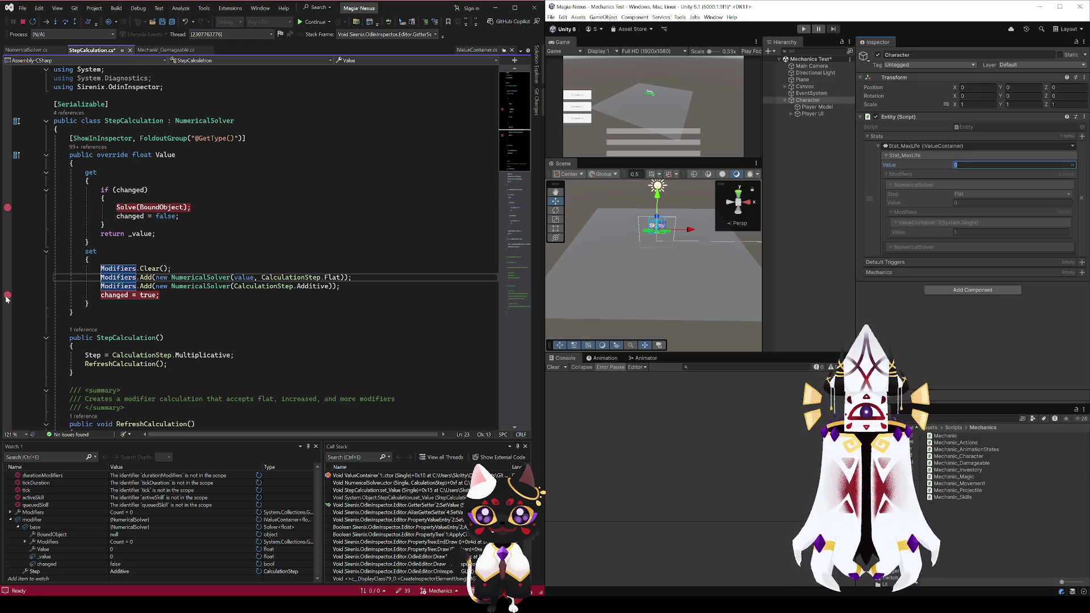
pyautogui.press('Down')
pyautogui.press('Down')
pyautogui.press('F9')
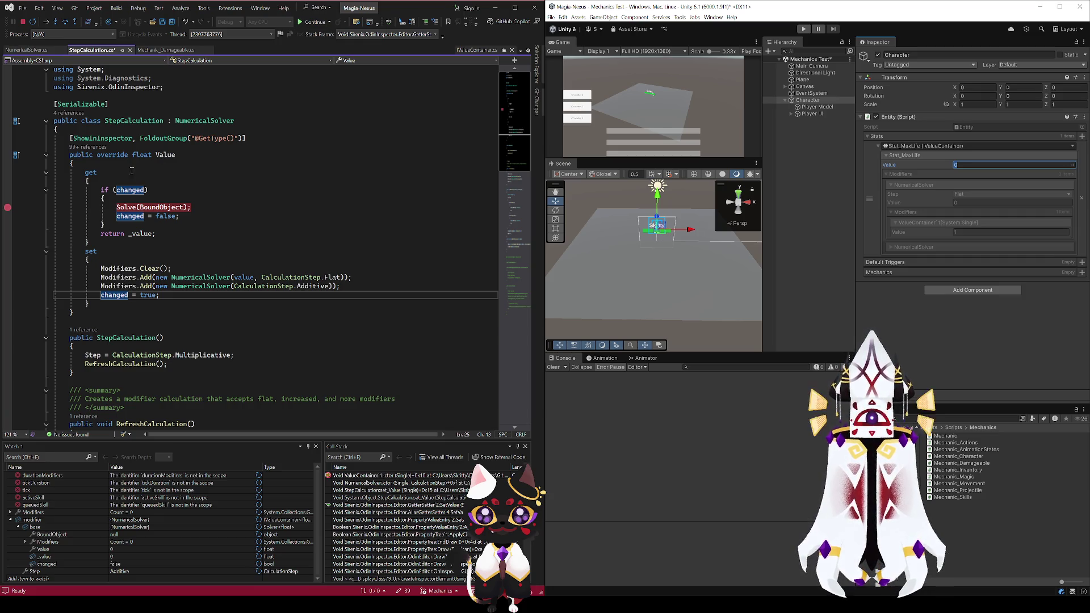
# Go to Solve's definition, break on the multiplicative '_value *= modifier.Value' line, and continue
pyautogui.click(127, 207)
pyautogui.press('F12')
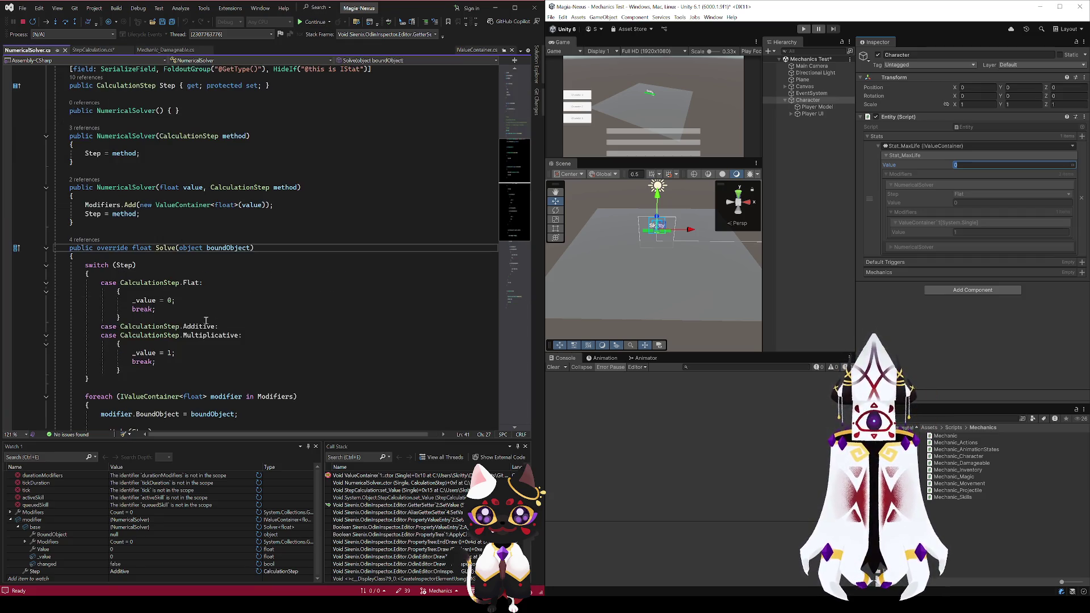
pyautogui.scroll(-7, 118, 349)
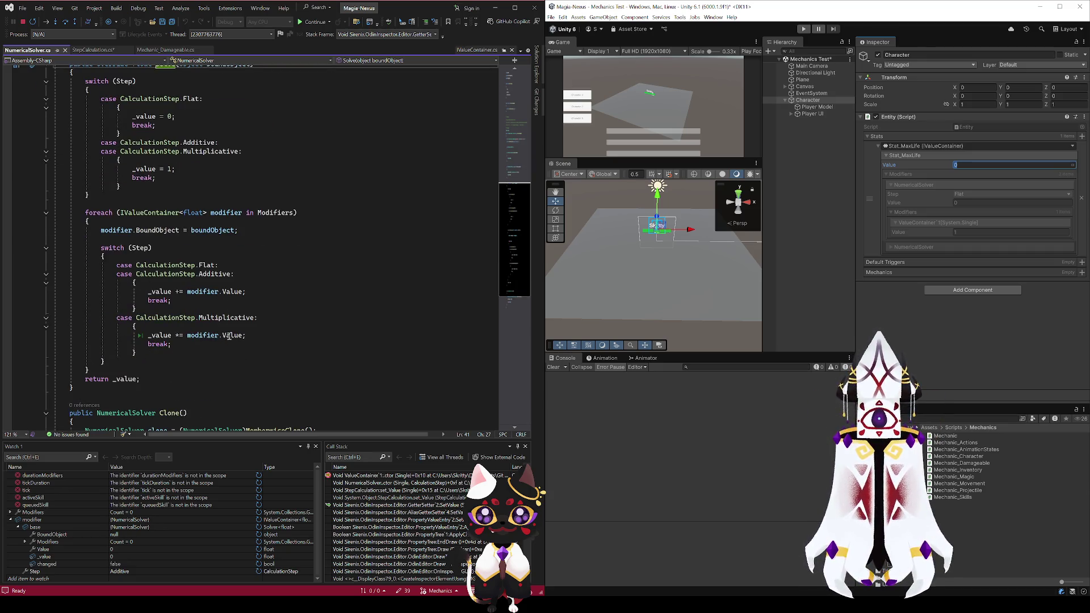
pyautogui.click(230, 335)
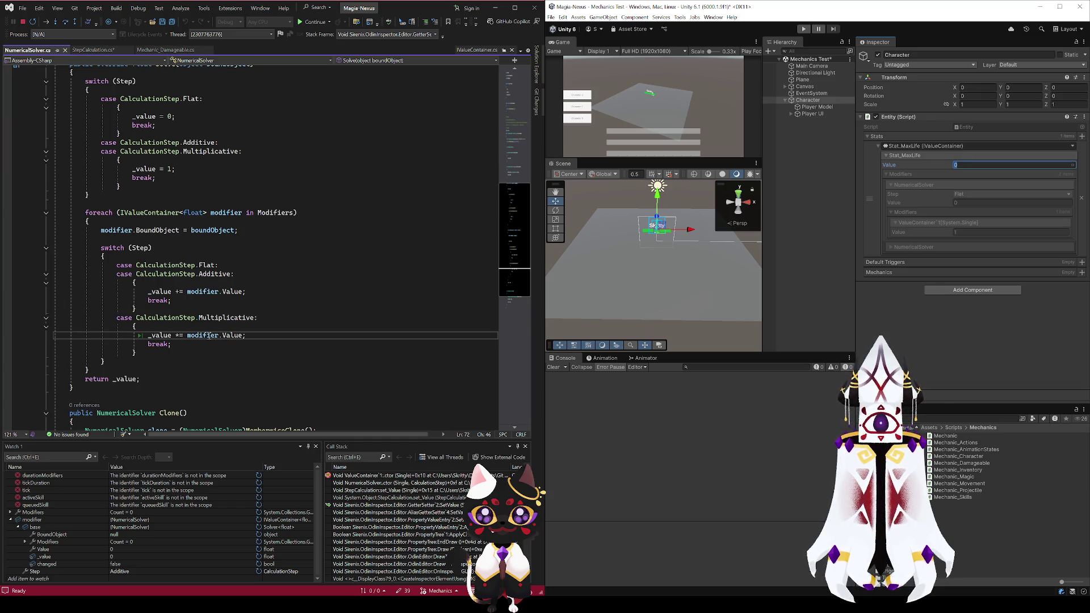
pyautogui.click(7, 336)
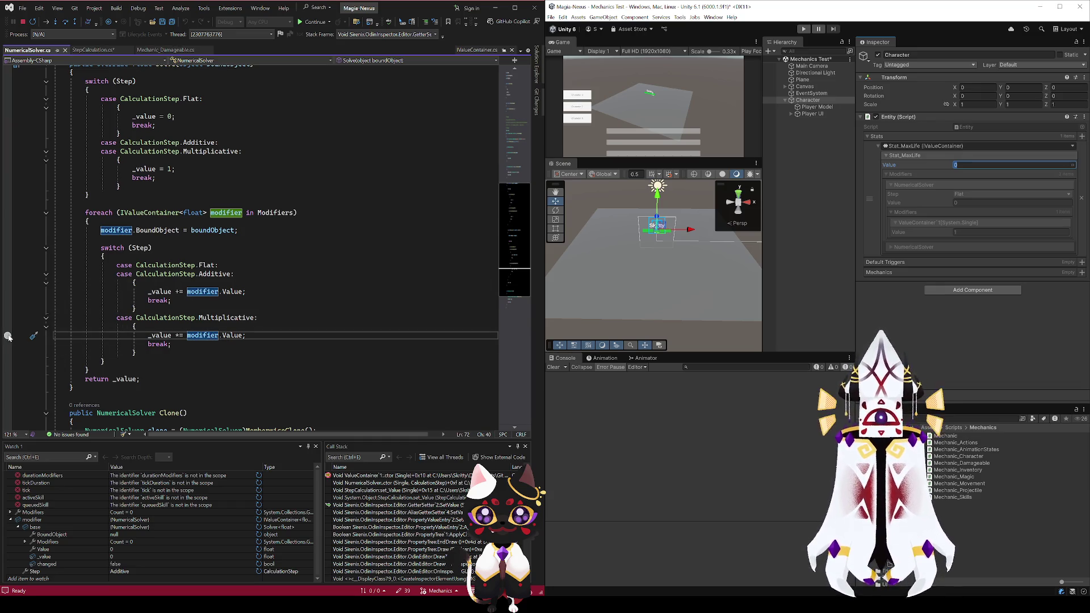
pyautogui.click(314, 21)
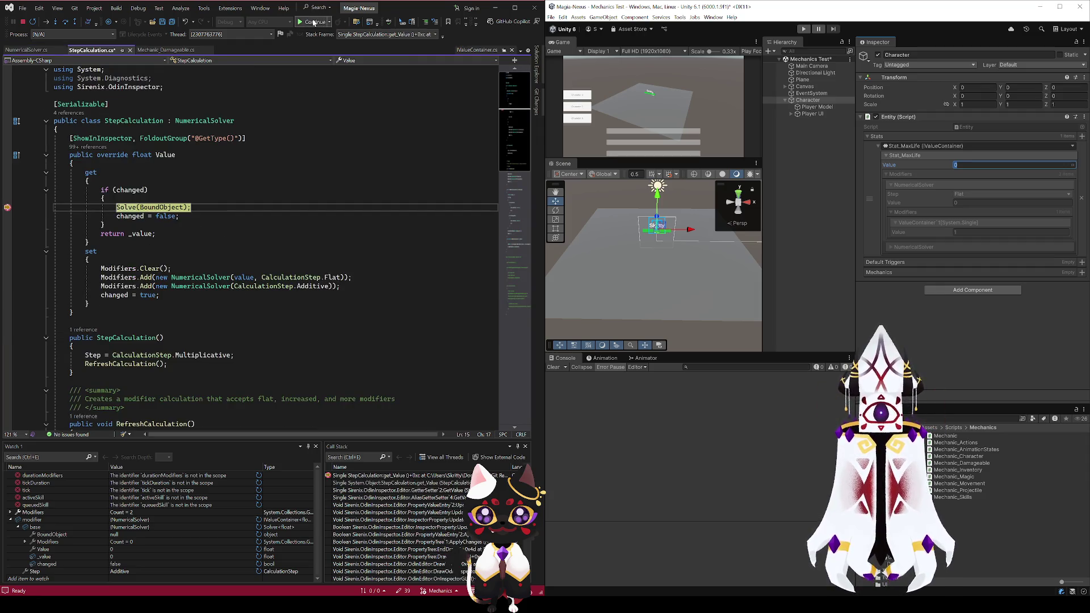
# Run on with F5 and check the solver's Value and Step in Watch 1
pyautogui.press('F5')
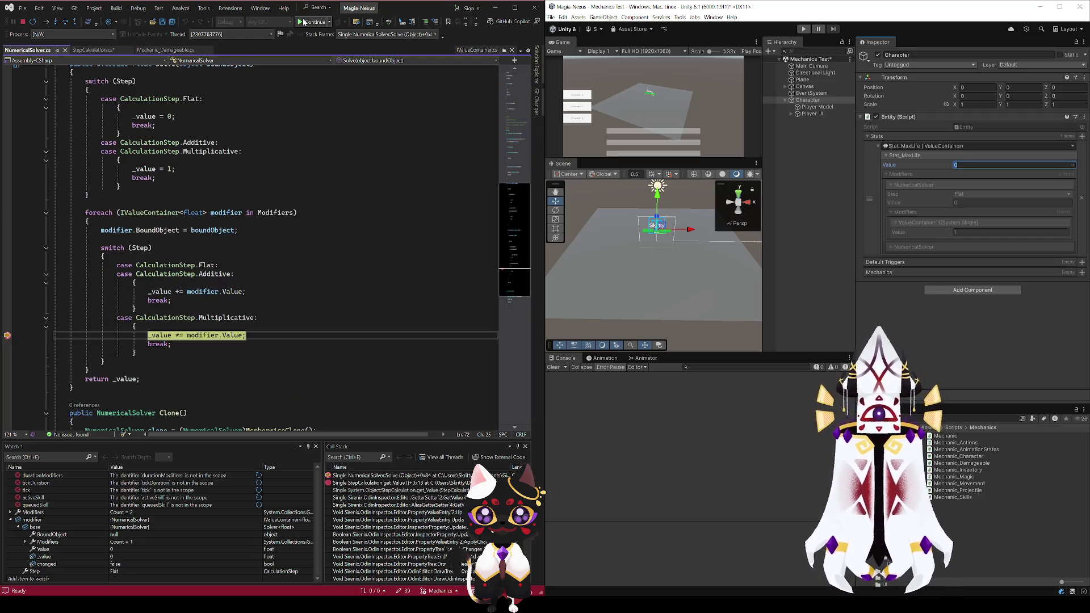
pyautogui.click(100, 549)
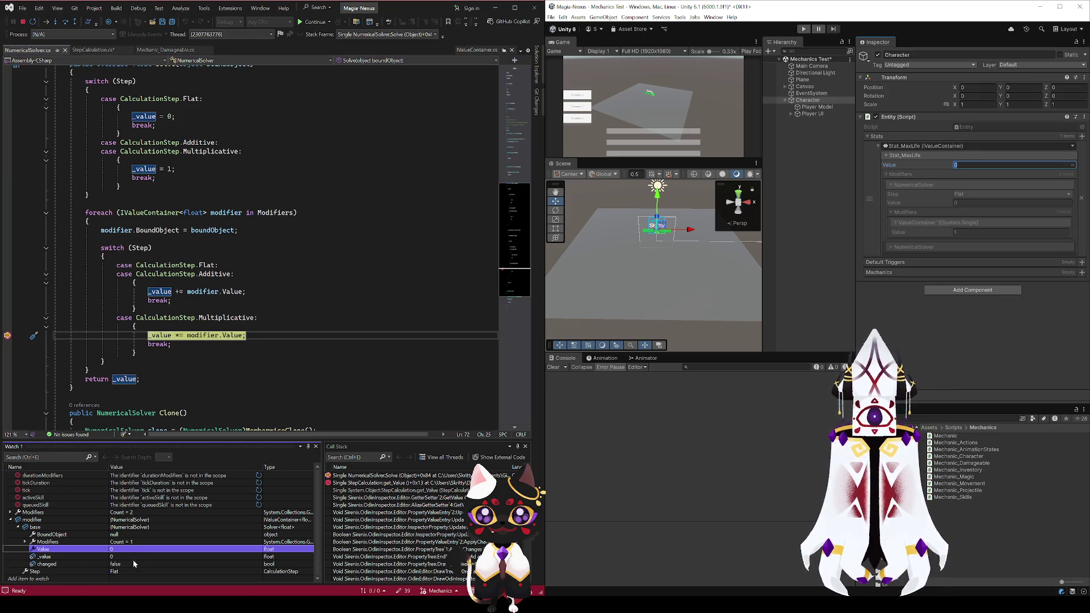
pyautogui.click(124, 571)
pyautogui.click(113, 551)
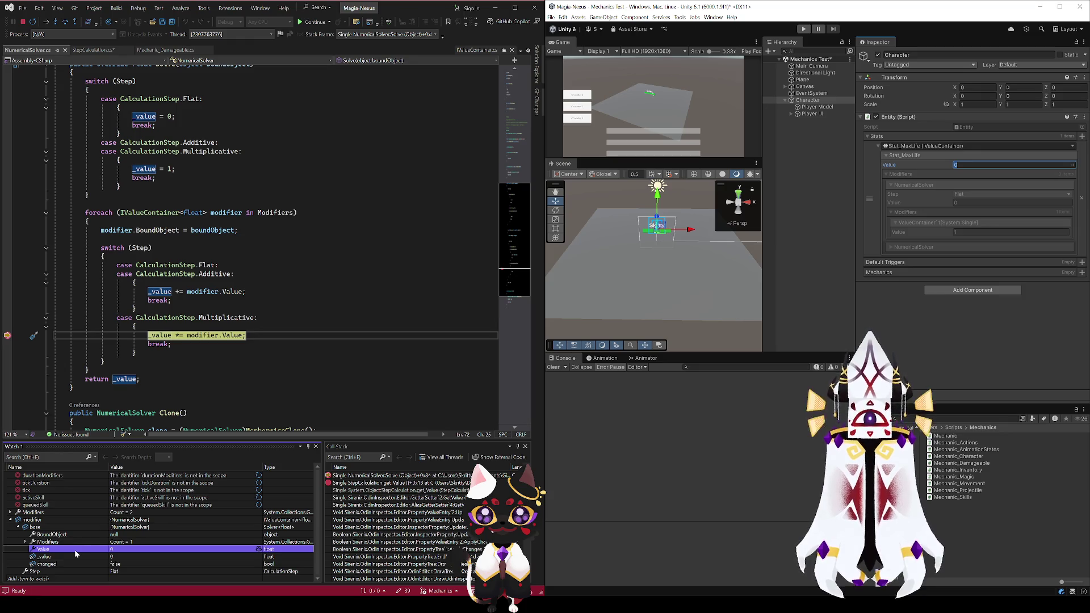
# Look over the ValueContainer, StepCalculation and NumericalSolver code
pyautogui.click(475, 50)
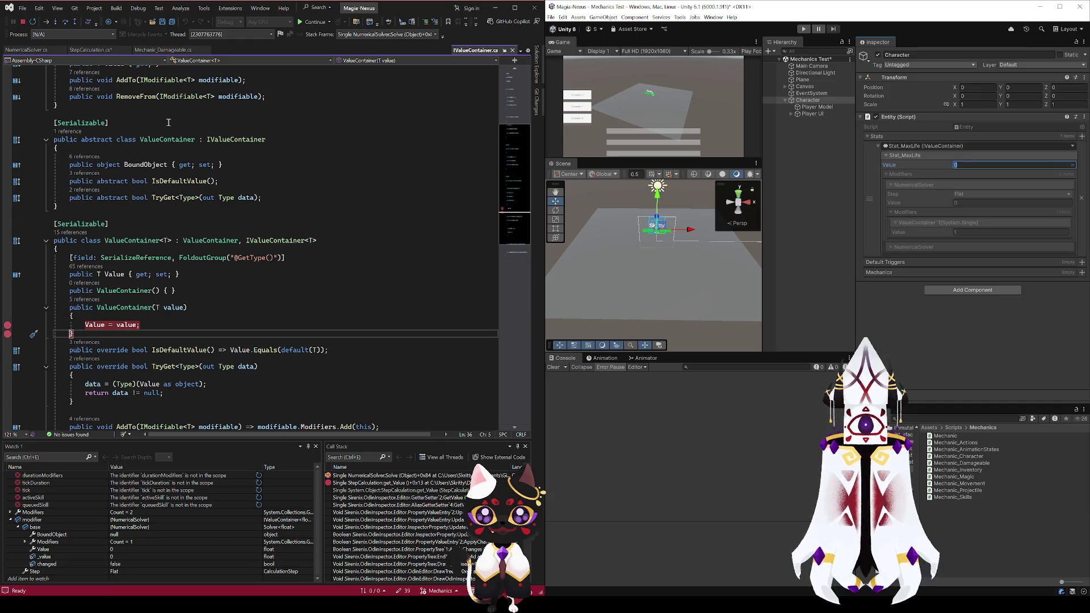
pyautogui.click(91, 50)
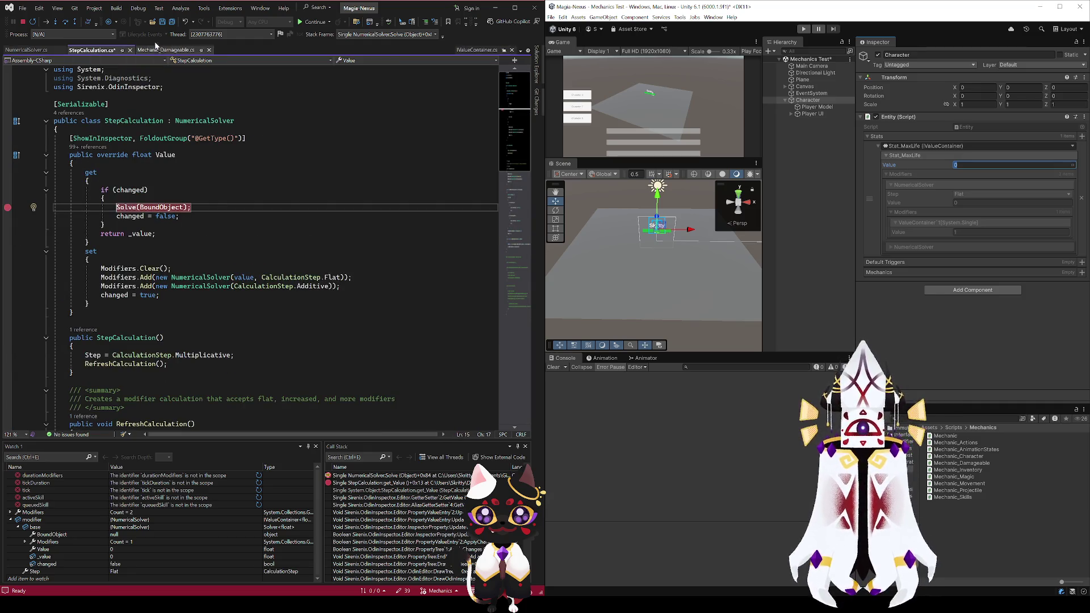
pyautogui.click(15, 51)
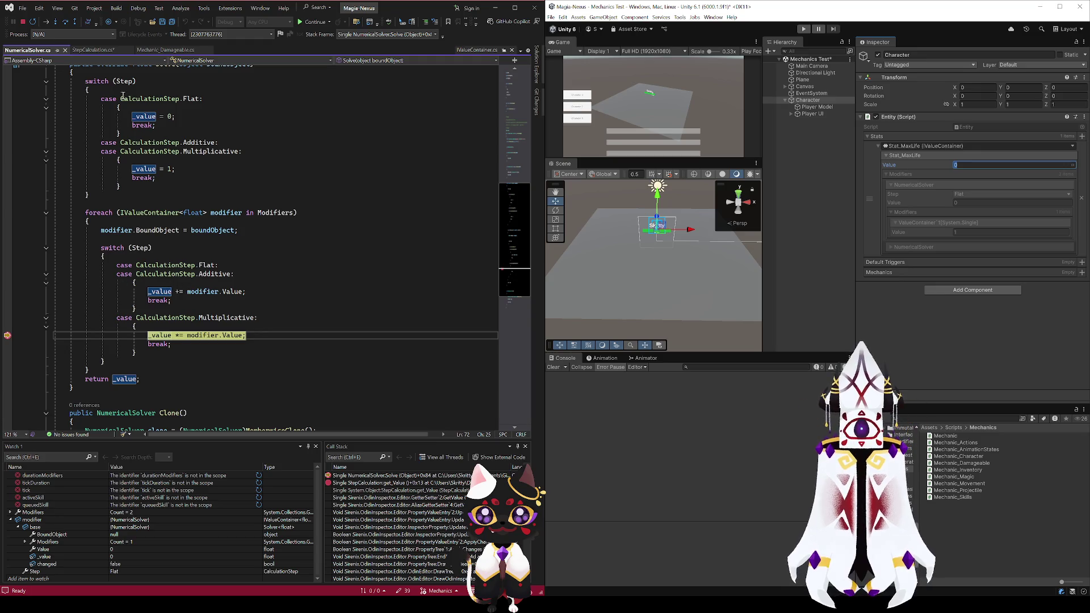
pyautogui.scroll(15, 167, 275)
pyautogui.scroll(-4, 167, 274)
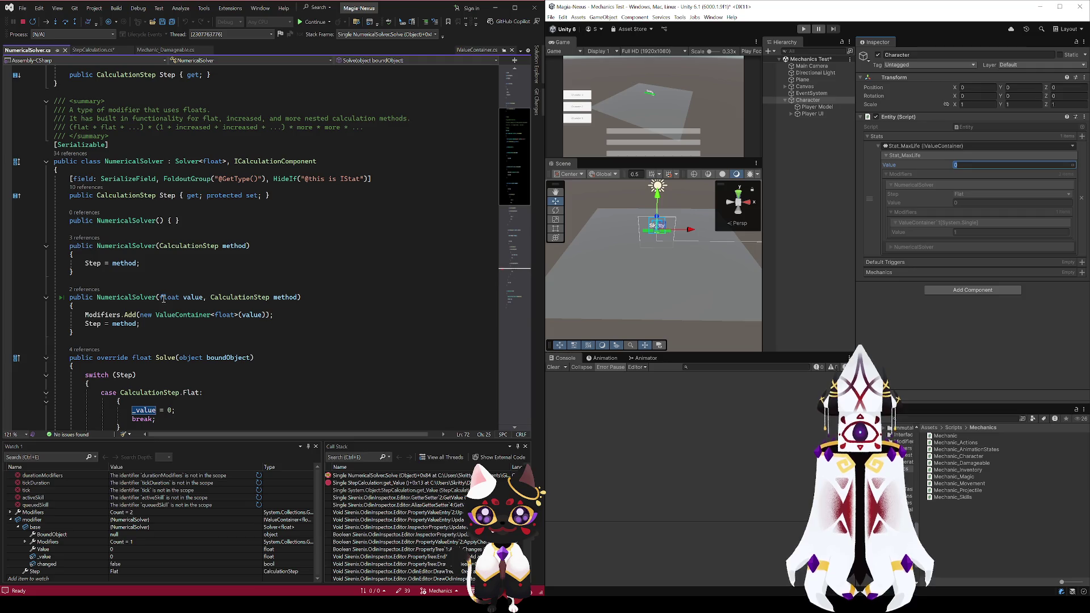
pyautogui.scroll(-4, 267, 302)
pyautogui.scroll(9, 267, 291)
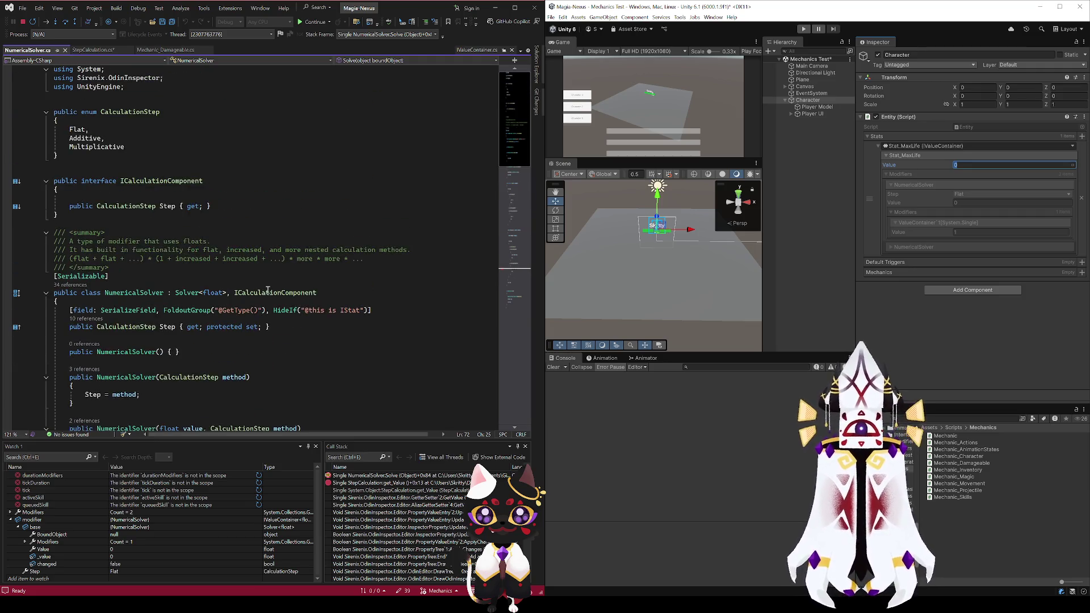
# Recheck StepCalculation, then go to the Solver base class definition with F12
pyautogui.click(91, 50)
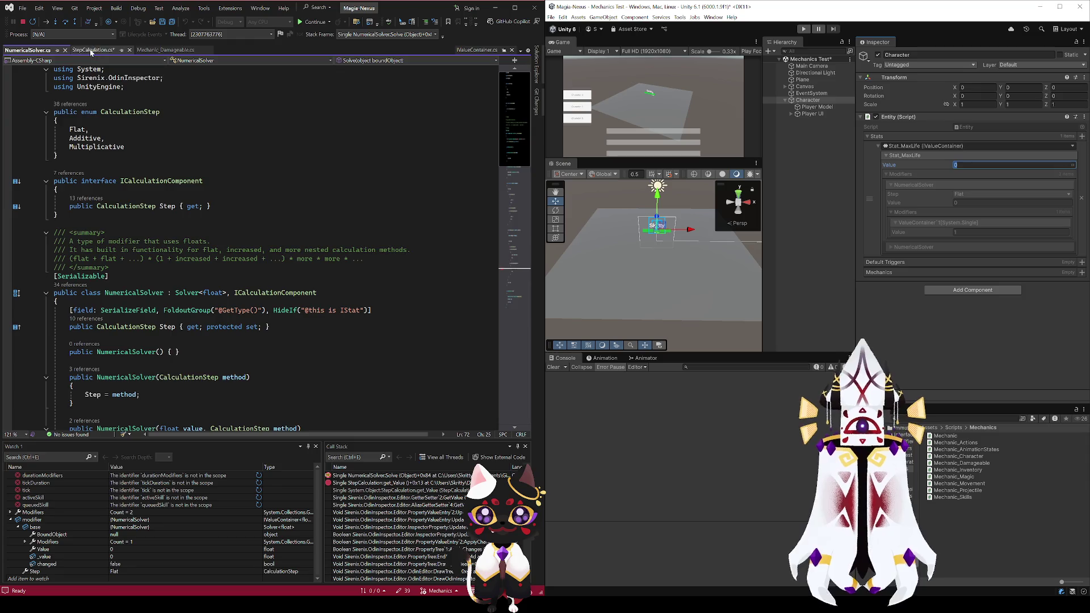
pyautogui.scroll(-1, 225, 250)
pyautogui.scroll(-3, 224, 251)
pyautogui.scroll(1, 220, 245)
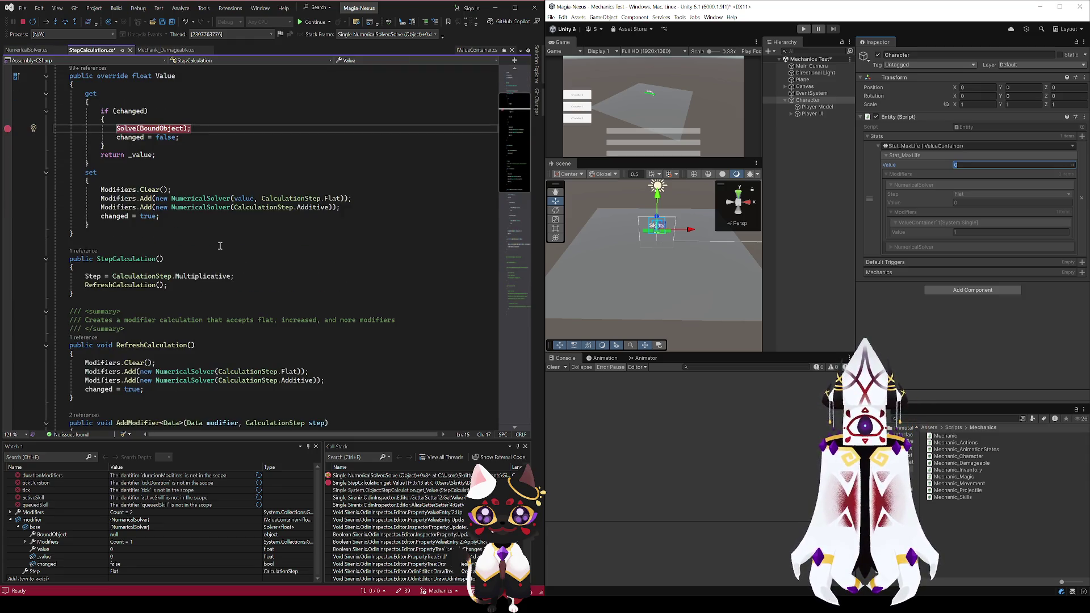
pyautogui.click(27, 50)
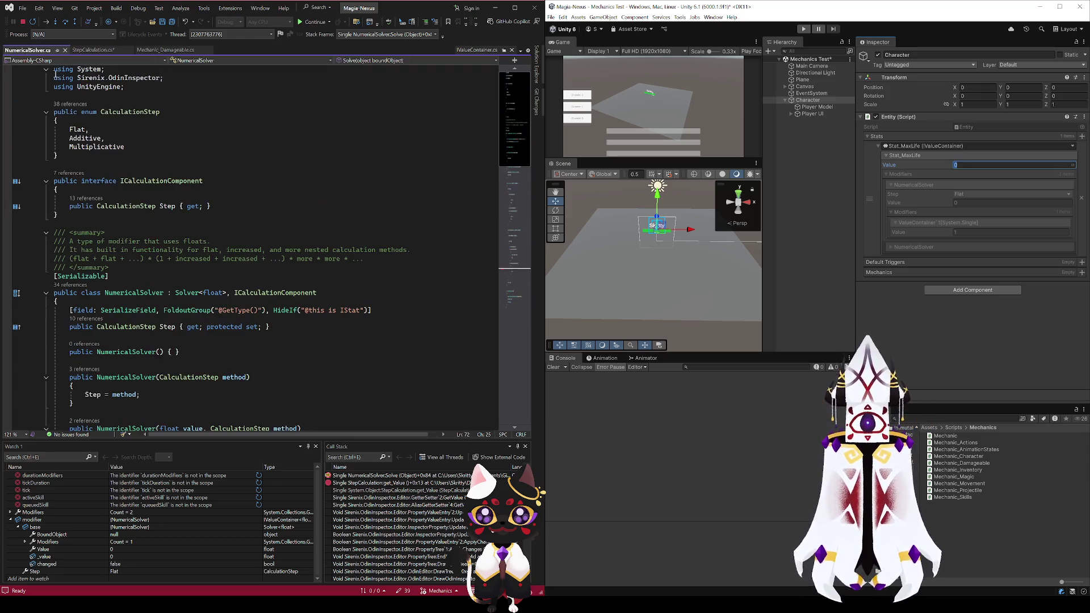
pyautogui.scroll(-4, 201, 253)
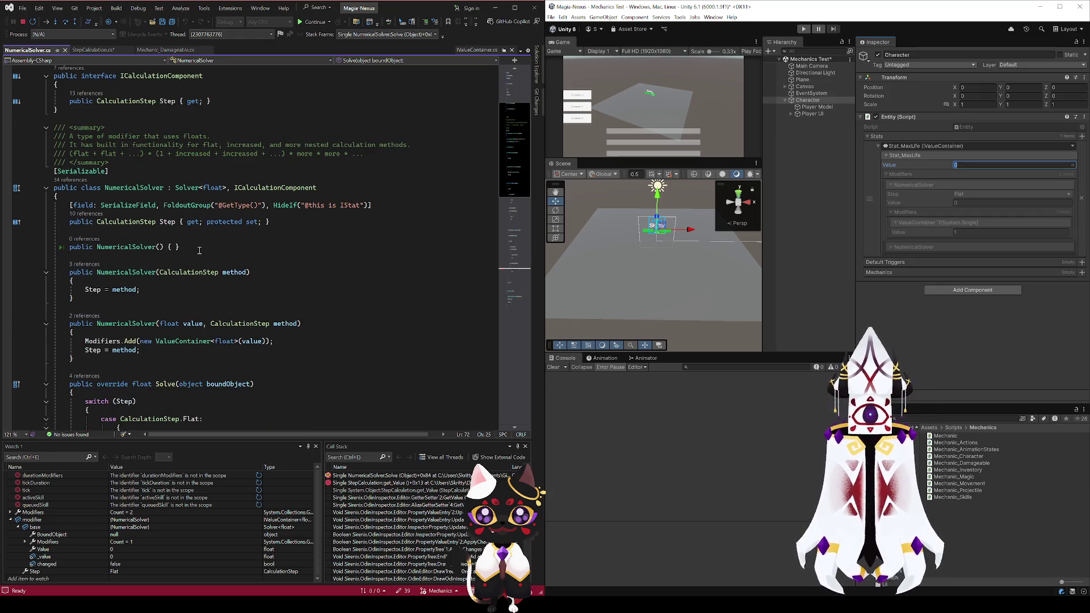
pyautogui.click(183, 188)
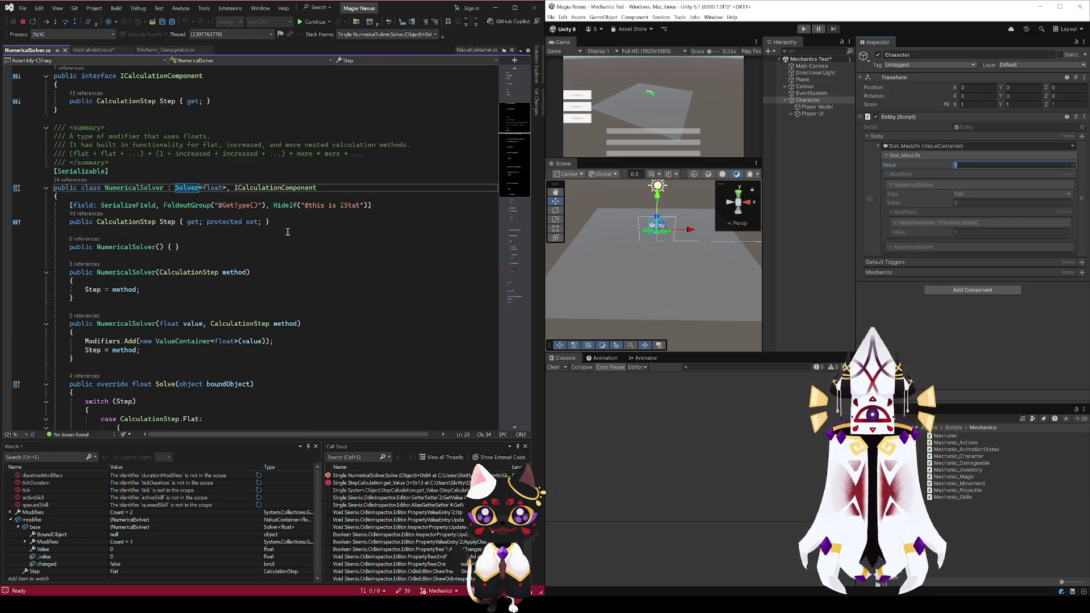
pyautogui.press('F12')
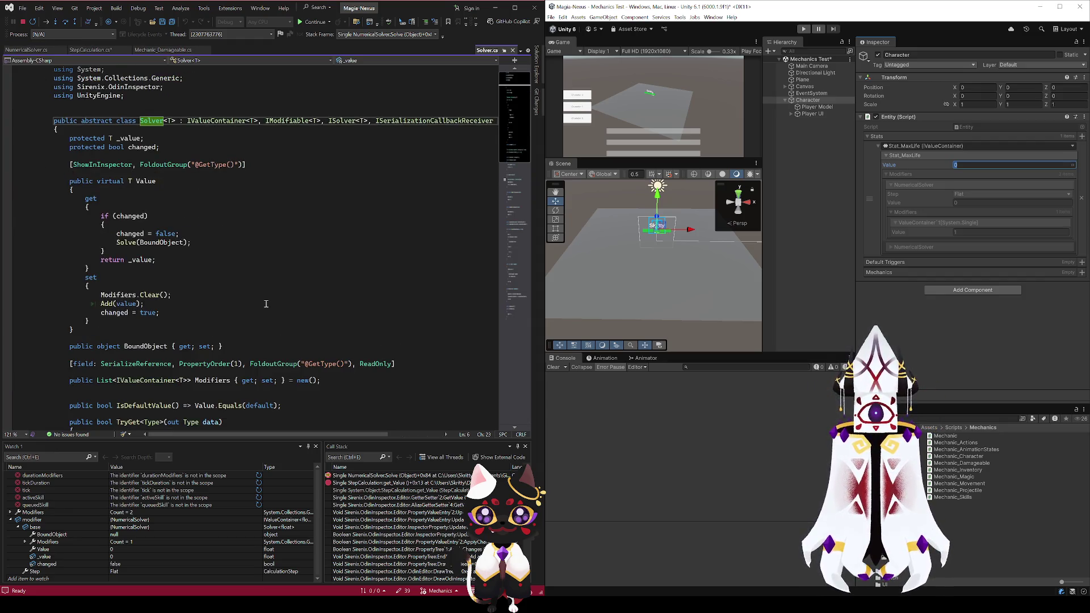
# Set breakpoints on Modifiers.Clear(), Add(value) and changed = false in Solver.cs
pyautogui.click(126, 137)
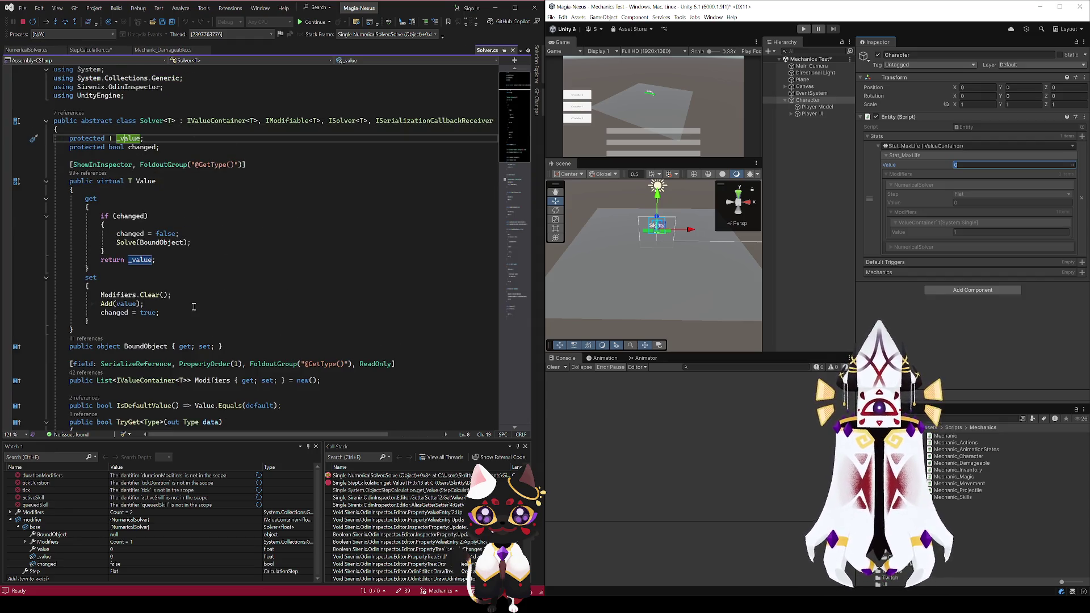
pyautogui.click(132, 242)
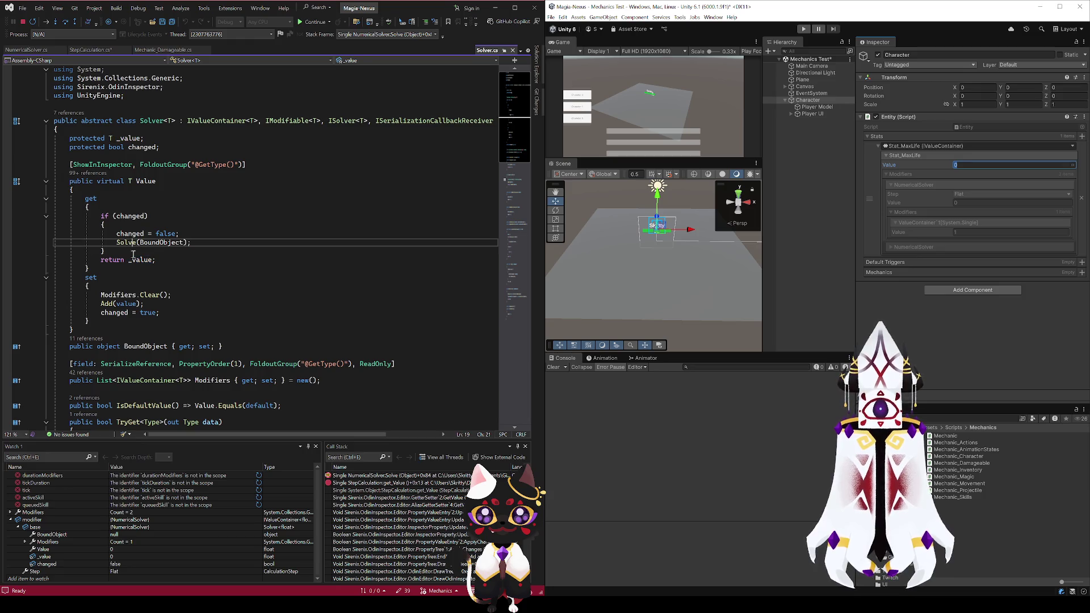
pyautogui.click(8, 295)
pyautogui.click(7, 304)
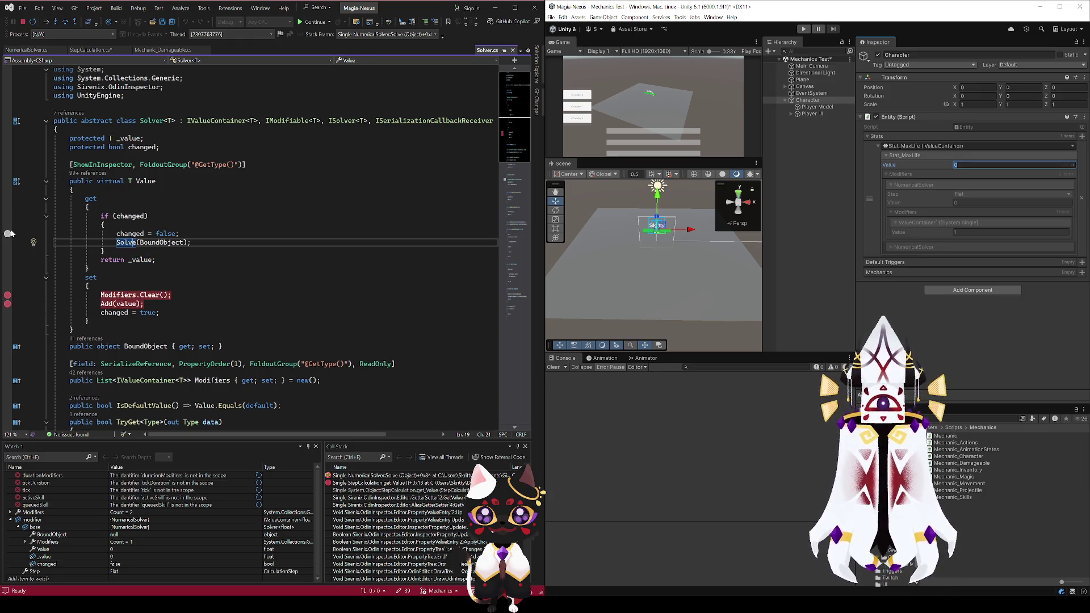
pyautogui.click(7, 233)
pyautogui.click(103, 225)
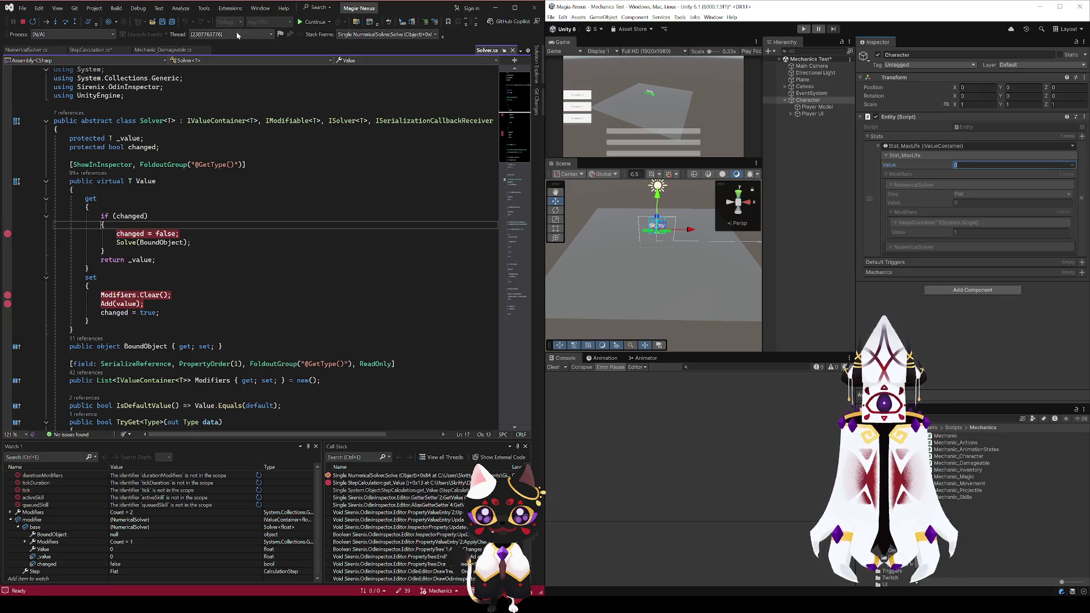
# Resume twice, remove the blank line in the ValueContainer constructor, and continue
pyautogui.click(311, 25)
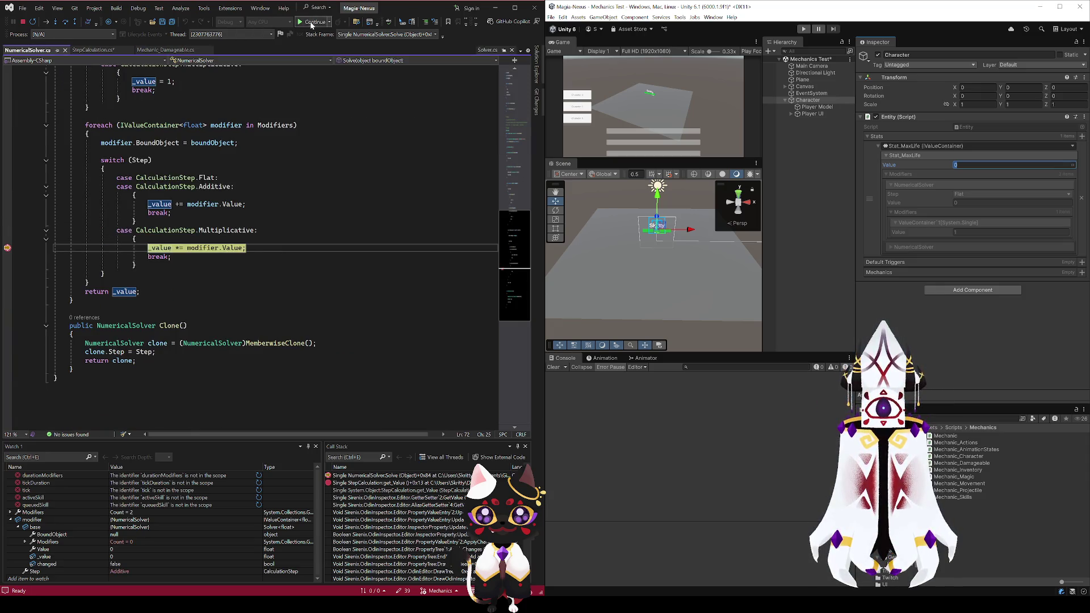
pyautogui.click(312, 25)
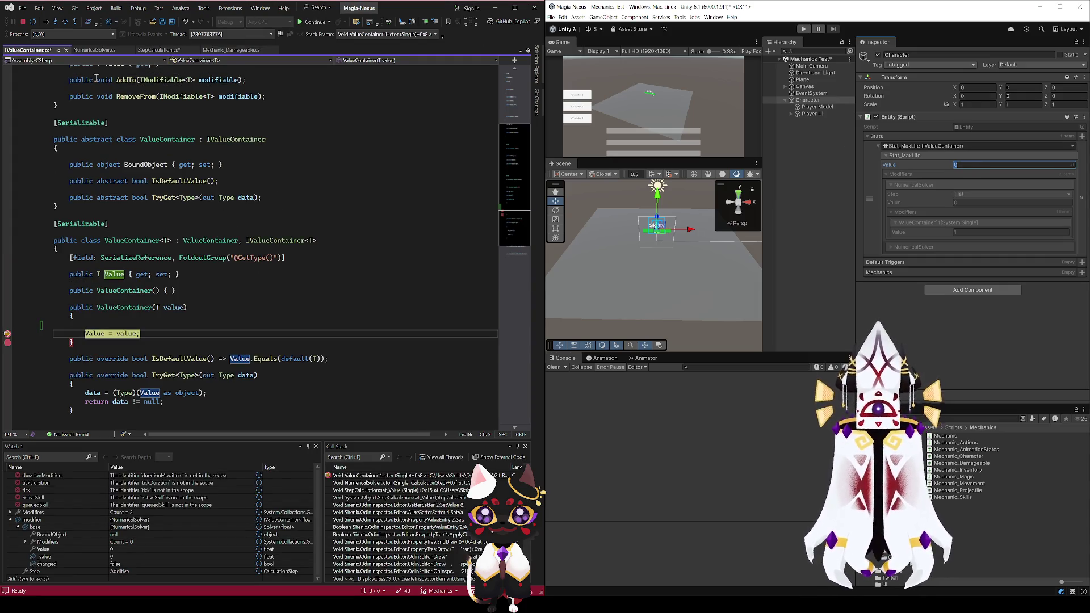
pyautogui.click(99, 327)
pyautogui.press('BackSpace')
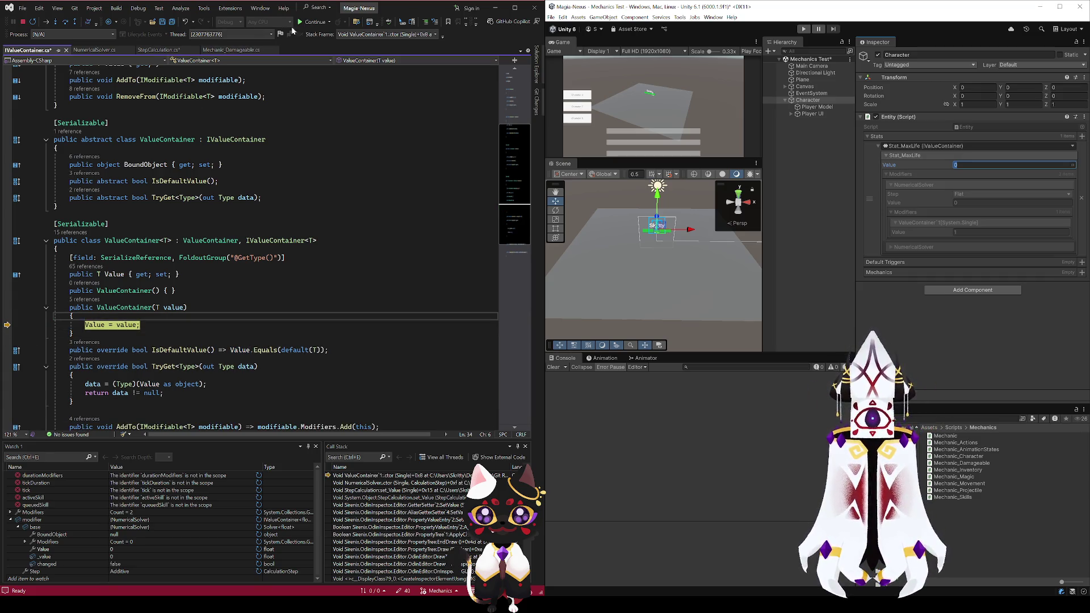
pyautogui.click(305, 23)
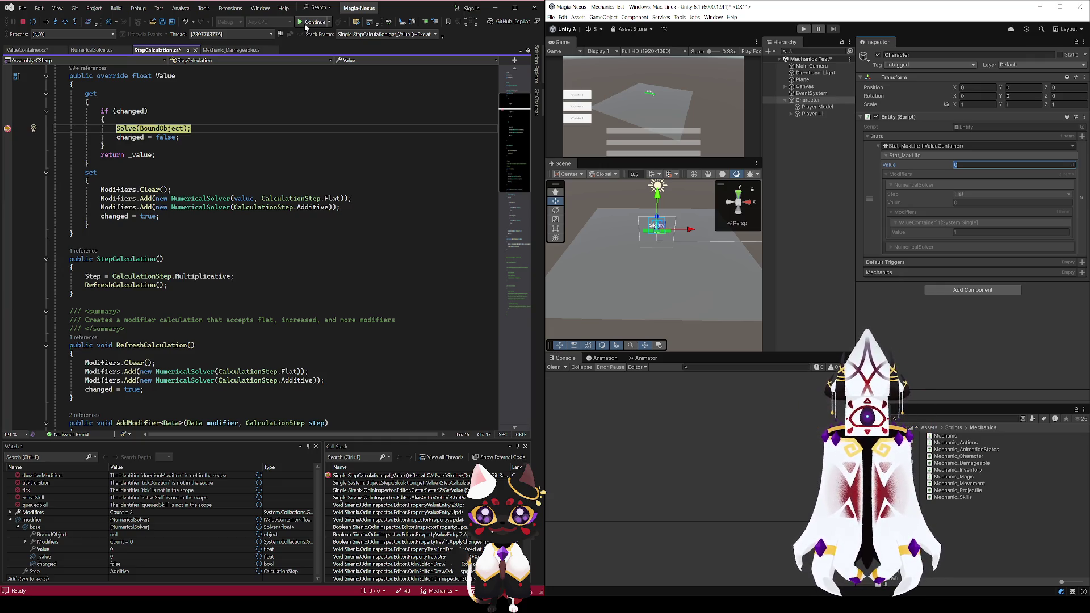
# Expand Modifiers > [0] > base in Watch 1, check its Value and nested Modifiers, and continue twice
pyautogui.scroll(3, 264, 162)
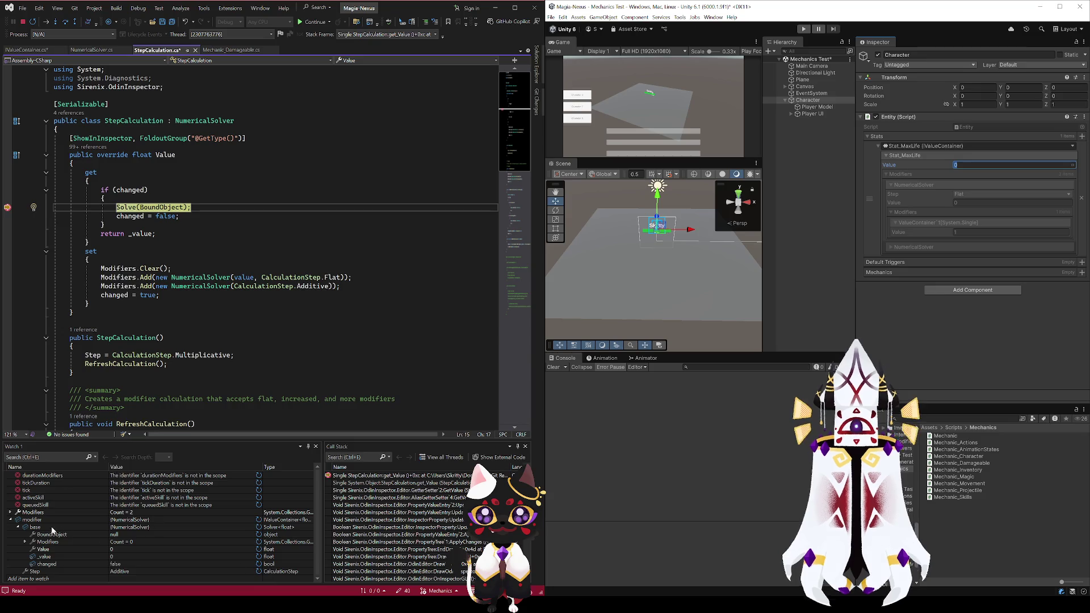
pyautogui.click(11, 512)
pyautogui.click(18, 519)
pyautogui.click(25, 526)
pyautogui.click(51, 549)
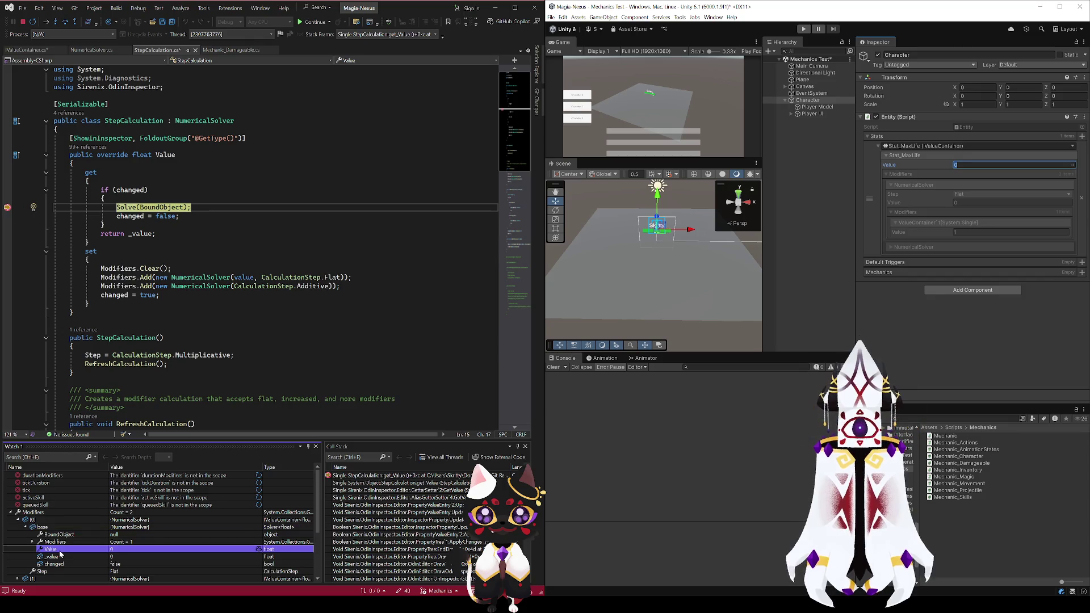
pyautogui.click(57, 542)
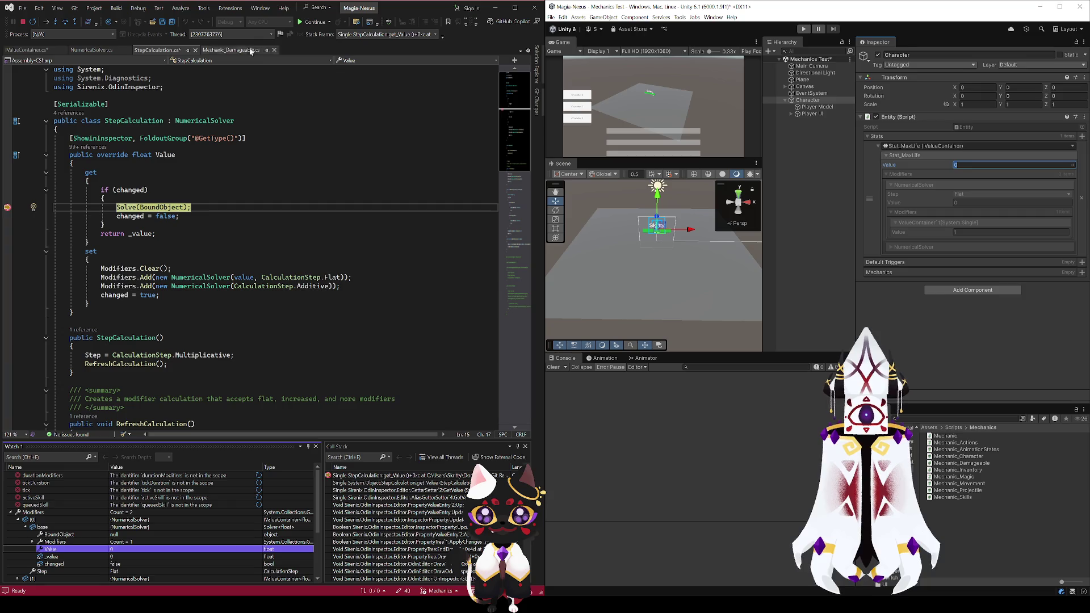
pyautogui.click(307, 22)
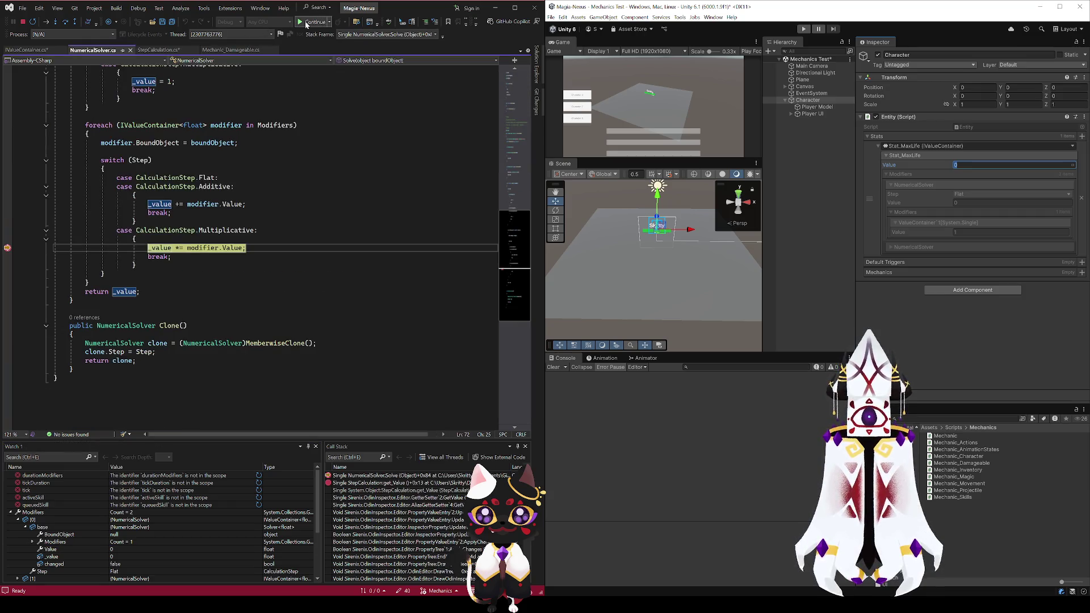
pyautogui.click(307, 22)
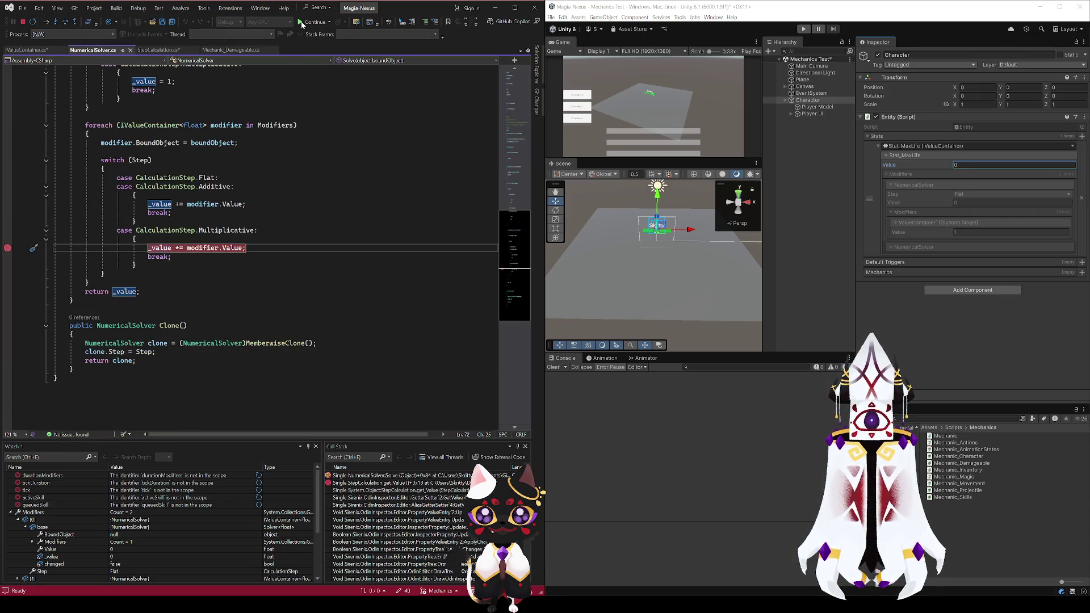
# Trace Value through NumericalSolver to the Solver class and breakpoint the start of its Value getter
pyautogui.click(233, 249)
pyautogui.keyDown('ctrl'); pyautogui.click(233, 204); pyautogui.keyUp('ctrl')
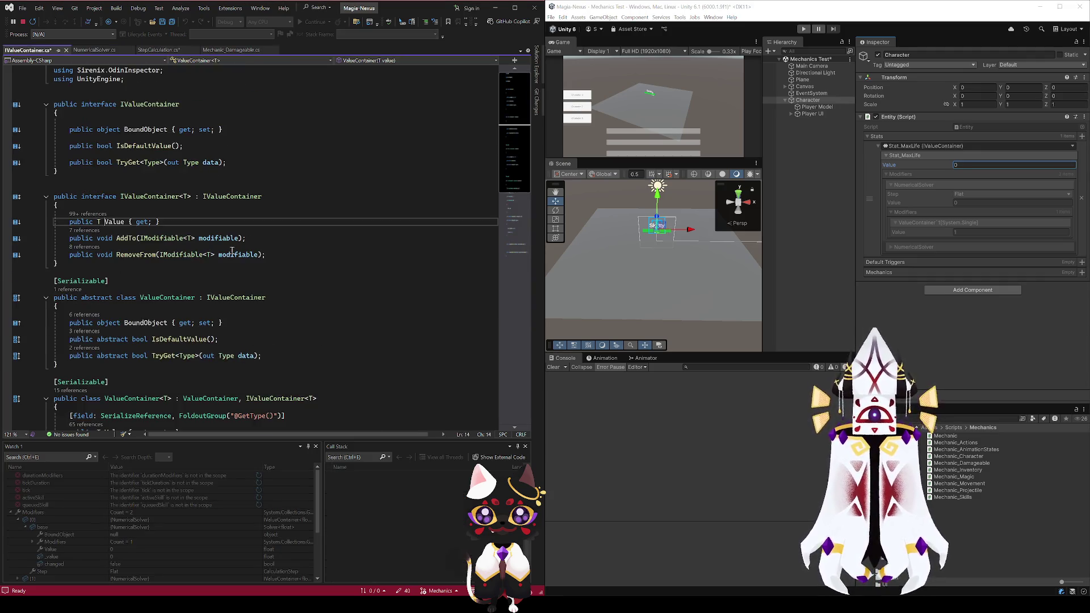
pyautogui.click(88, 51)
pyautogui.scroll(10, 110, 149)
pyautogui.scroll(-8, 157, 310)
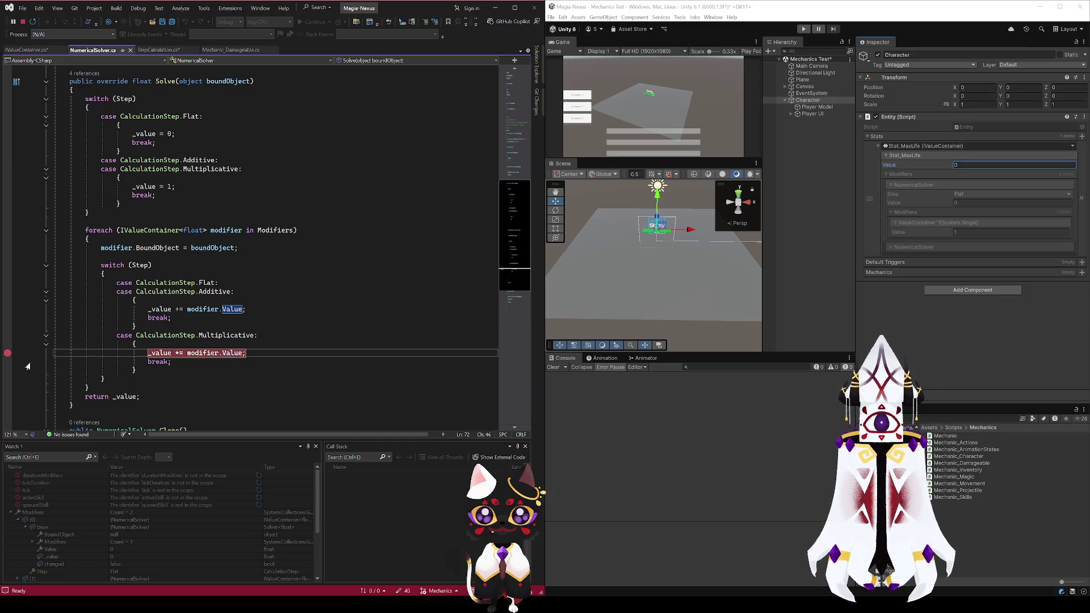
pyautogui.moveTo(510, 244); pyautogui.dragTo(502, 156)
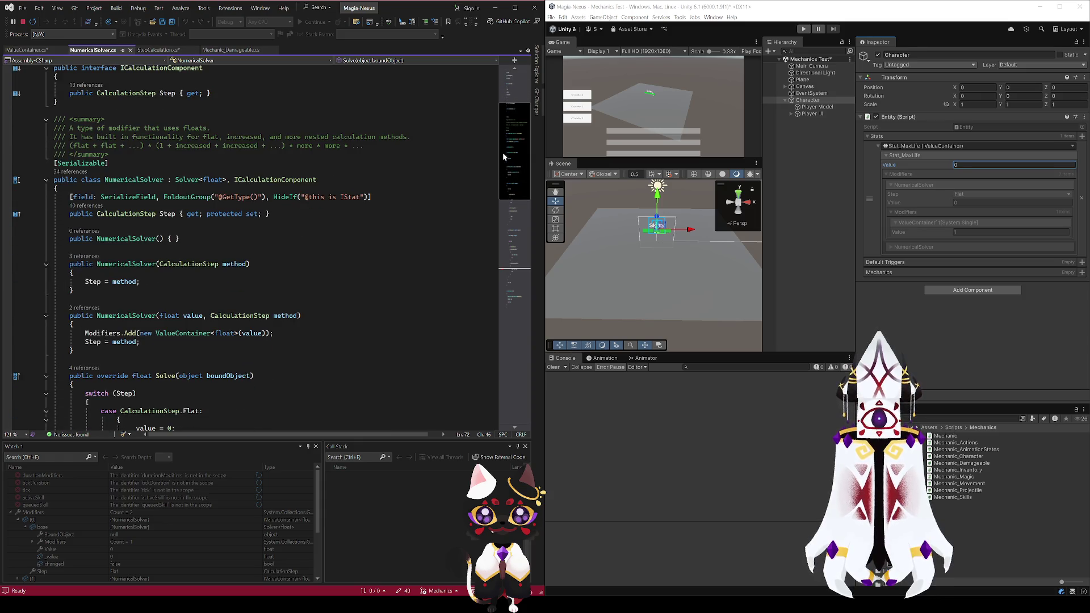
pyautogui.click(185, 179)
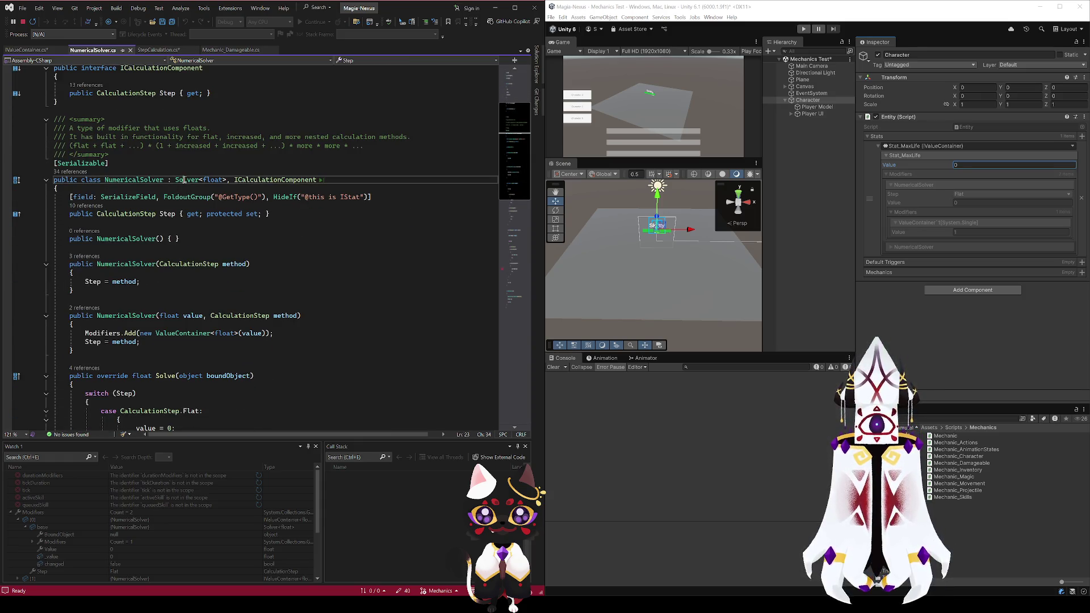
pyautogui.press('F12')
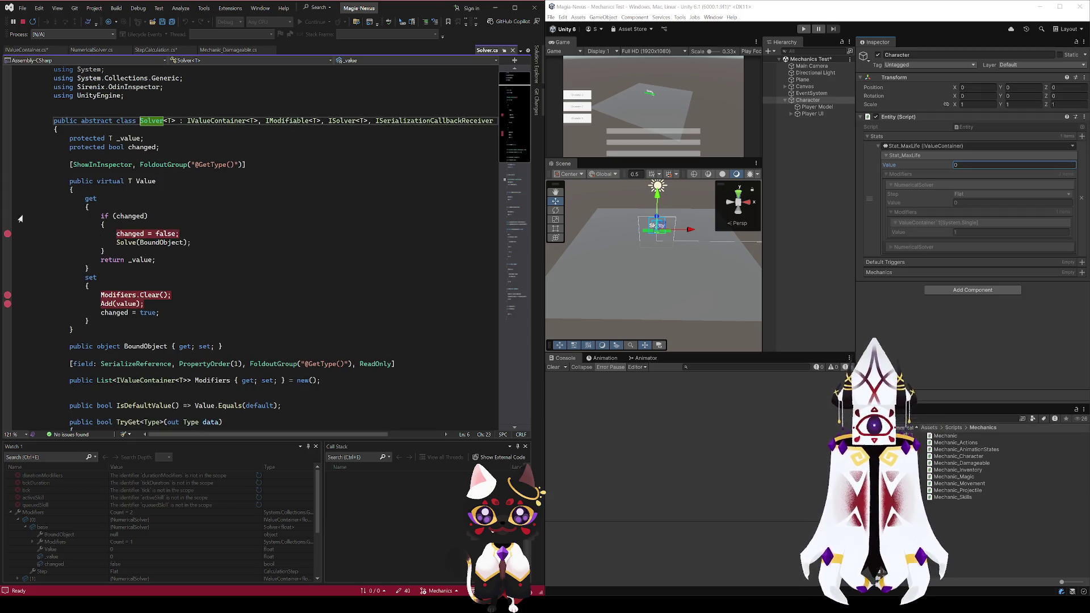
pyautogui.click(8, 208)
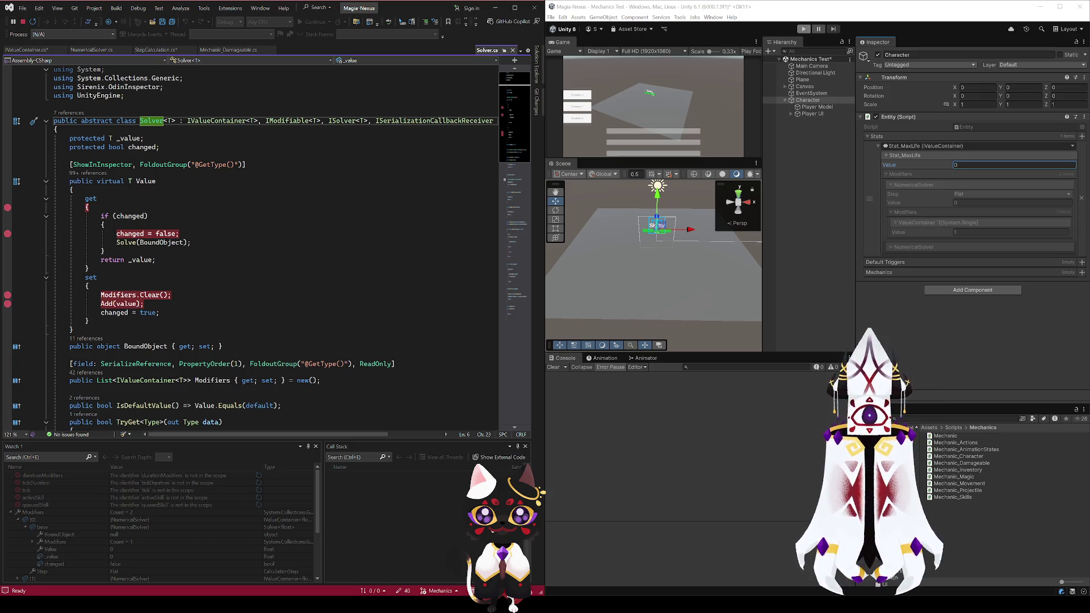
# Follow StepCalculation's NumericalSolver constructor call to its definition, then on to the Solver base class
pyautogui.click(147, 50)
pyautogui.click(90, 50)
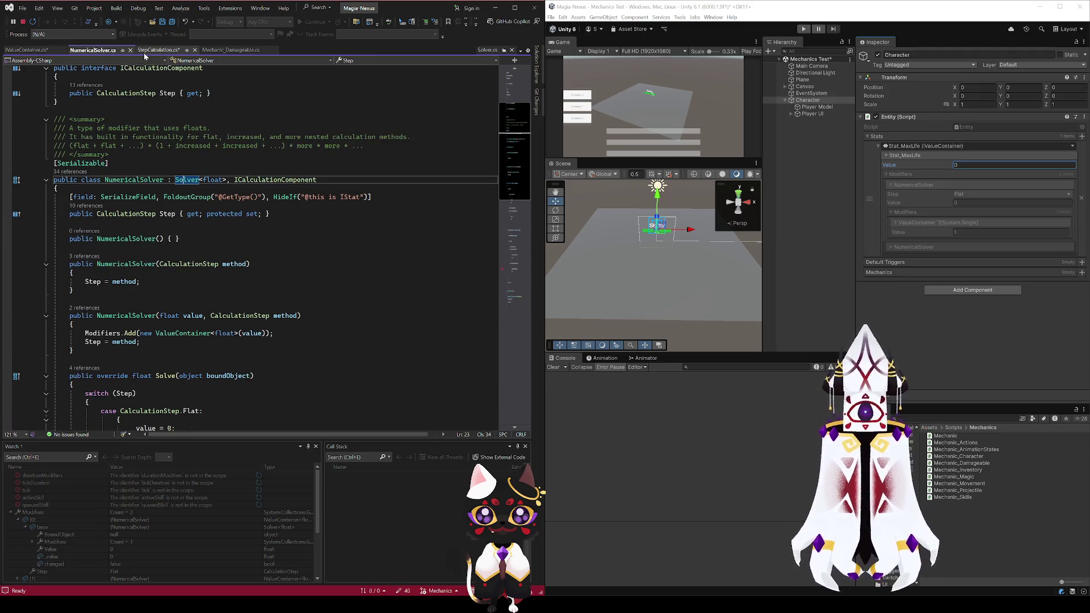
pyautogui.click(144, 53)
pyautogui.click(202, 277)
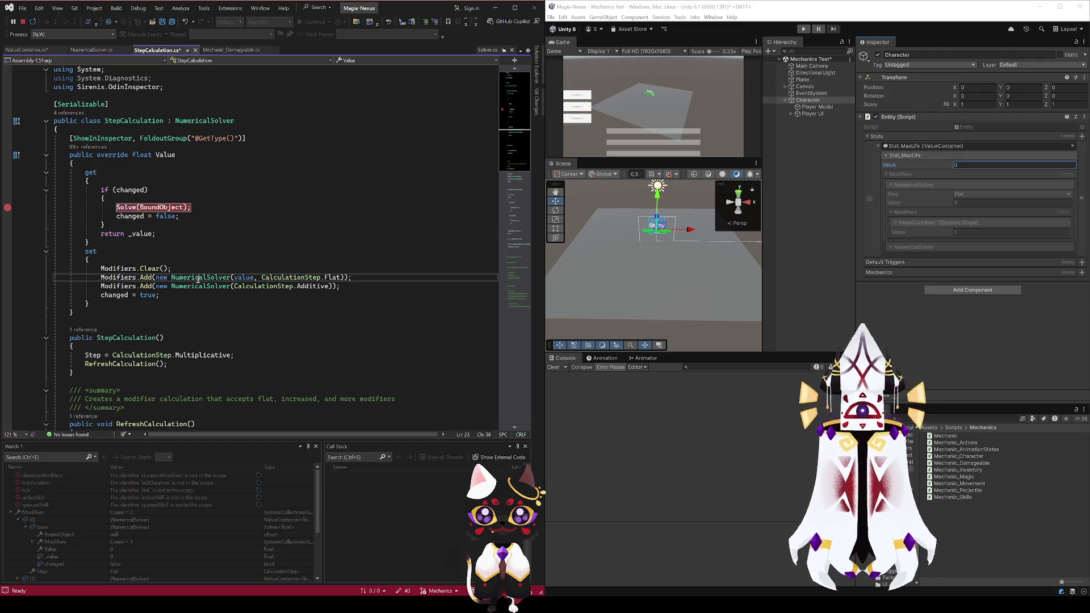
pyautogui.press('F12')
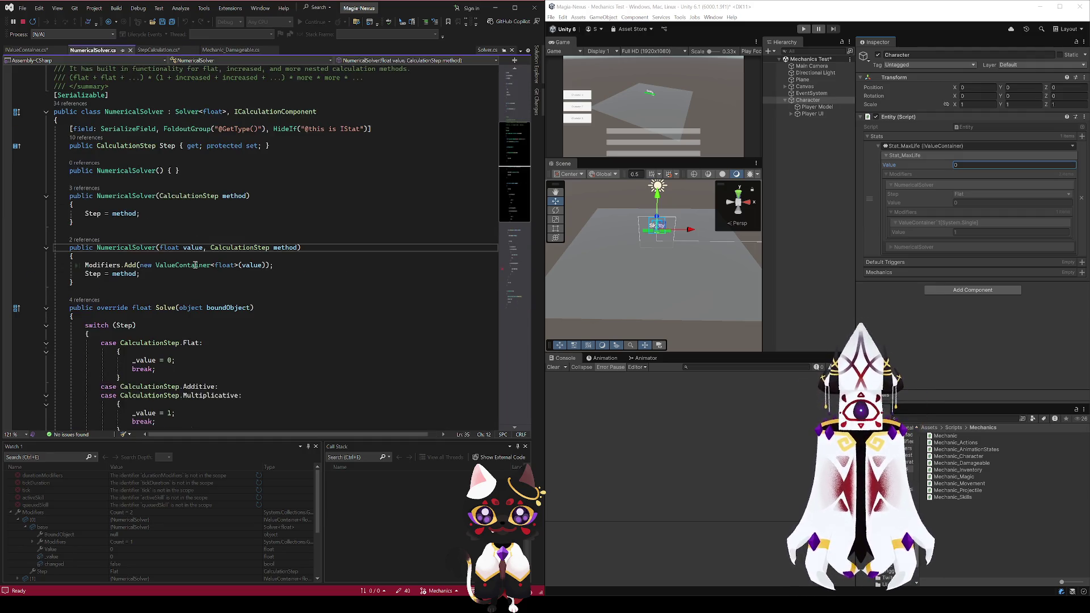
pyautogui.click(174, 266)
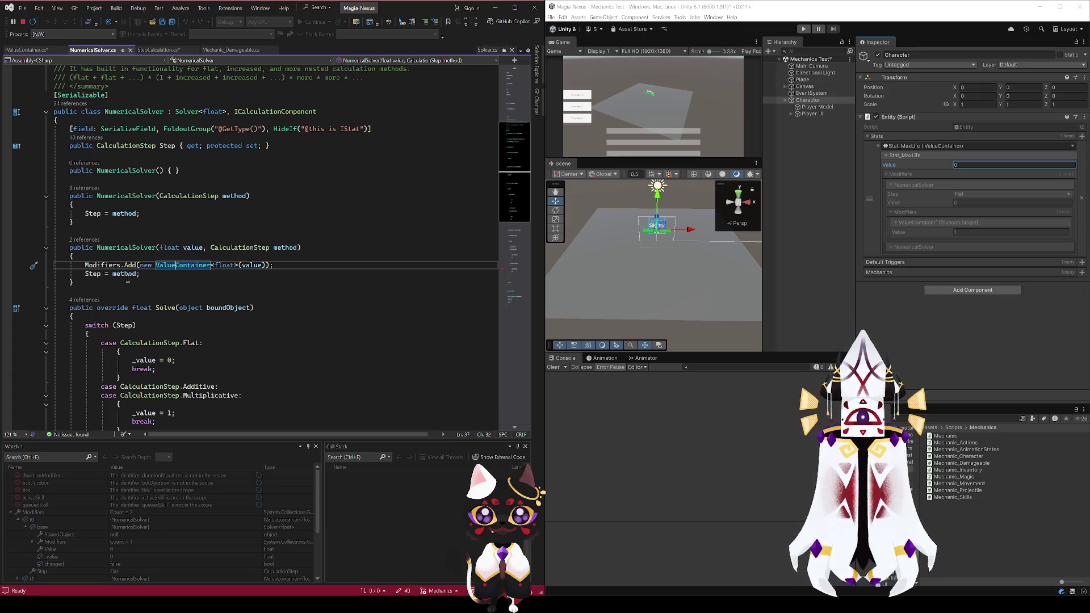
pyautogui.click(179, 112)
pyautogui.press('F12')
# Inspect Solver's _value field and every use of the changed flag, ending at its declaration
pyautogui.click(141, 253)
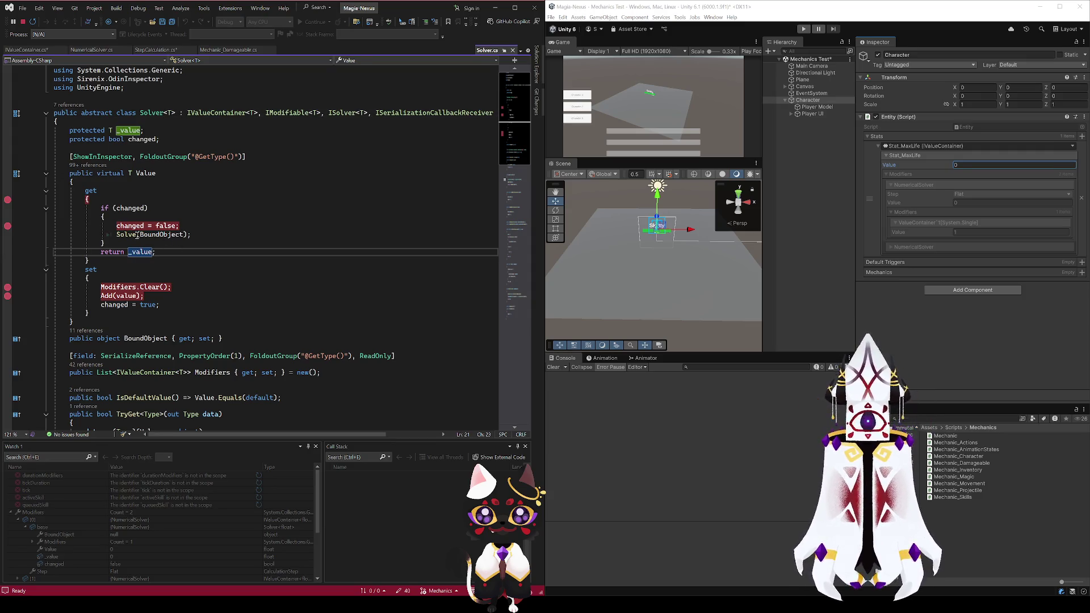
pyautogui.click(131, 226)
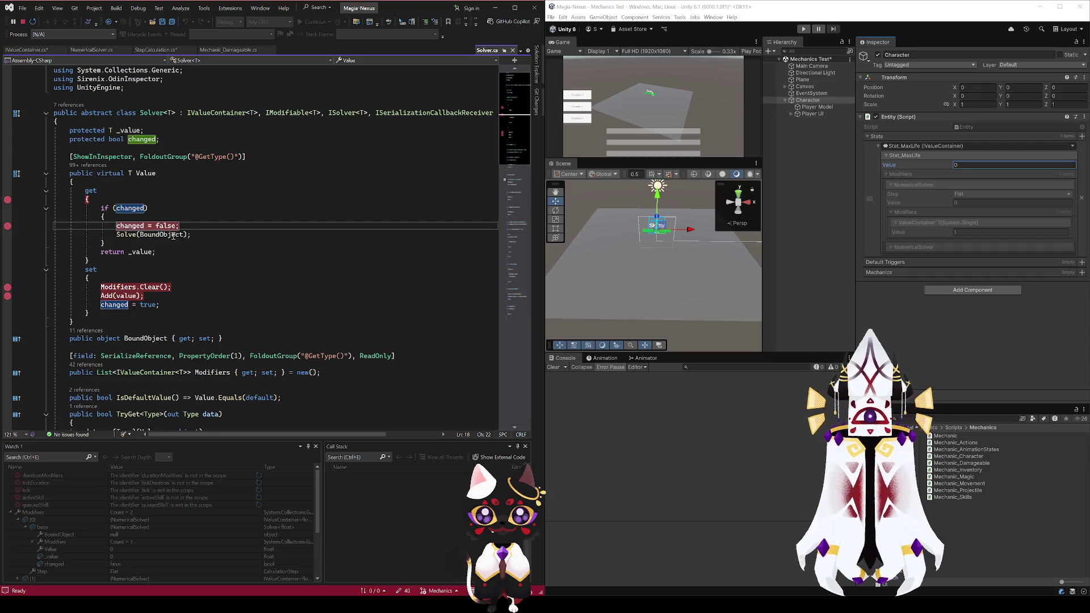
pyautogui.click(34, 51)
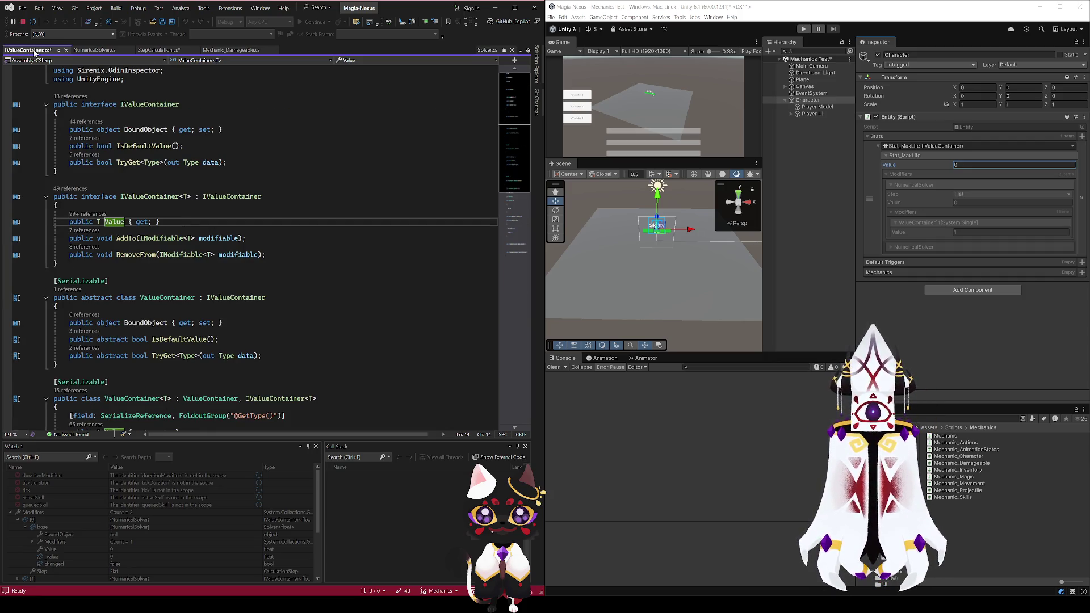
pyautogui.click(94, 50)
pyautogui.click(159, 50)
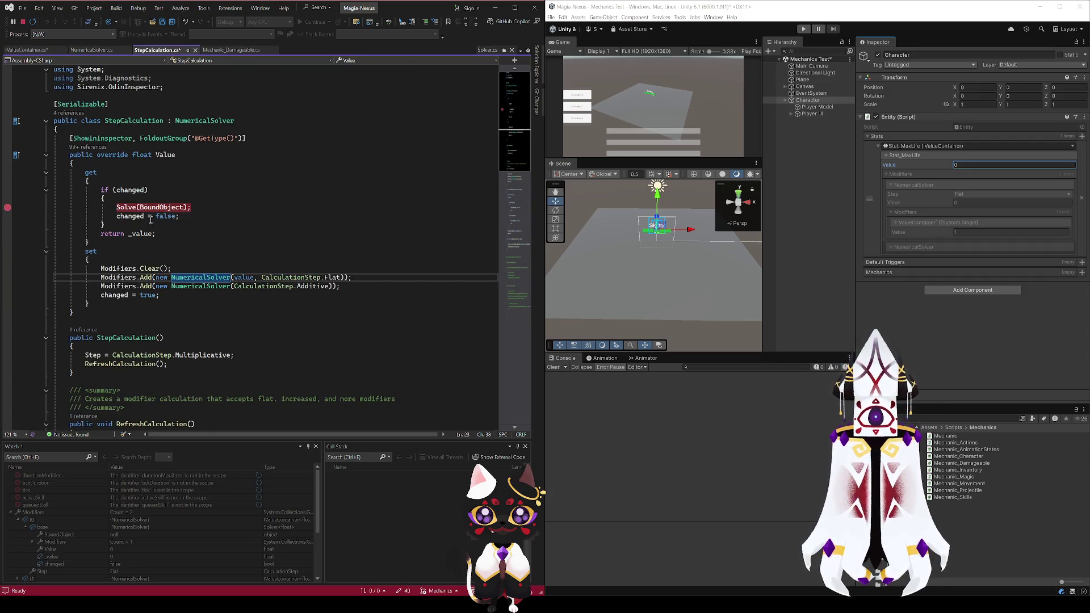
pyautogui.click(92, 50)
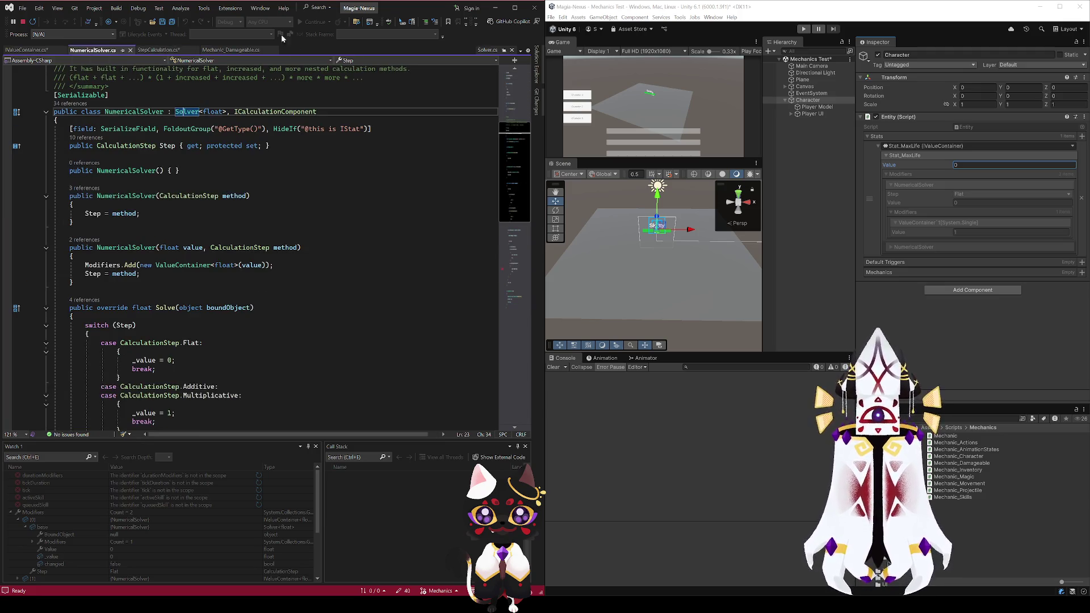
pyautogui.click(487, 50)
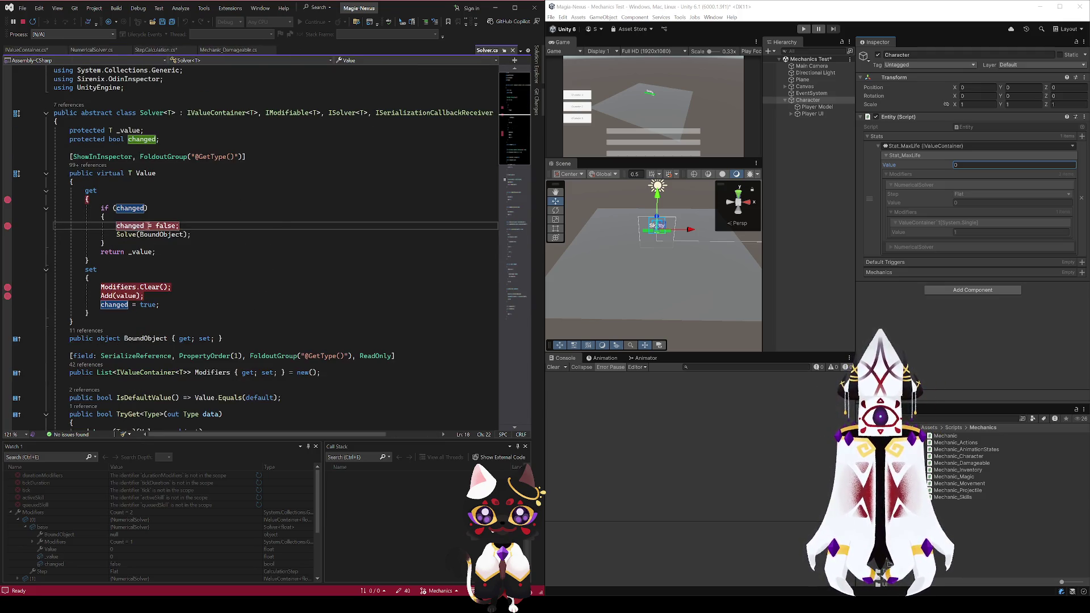
pyautogui.click(156, 141)
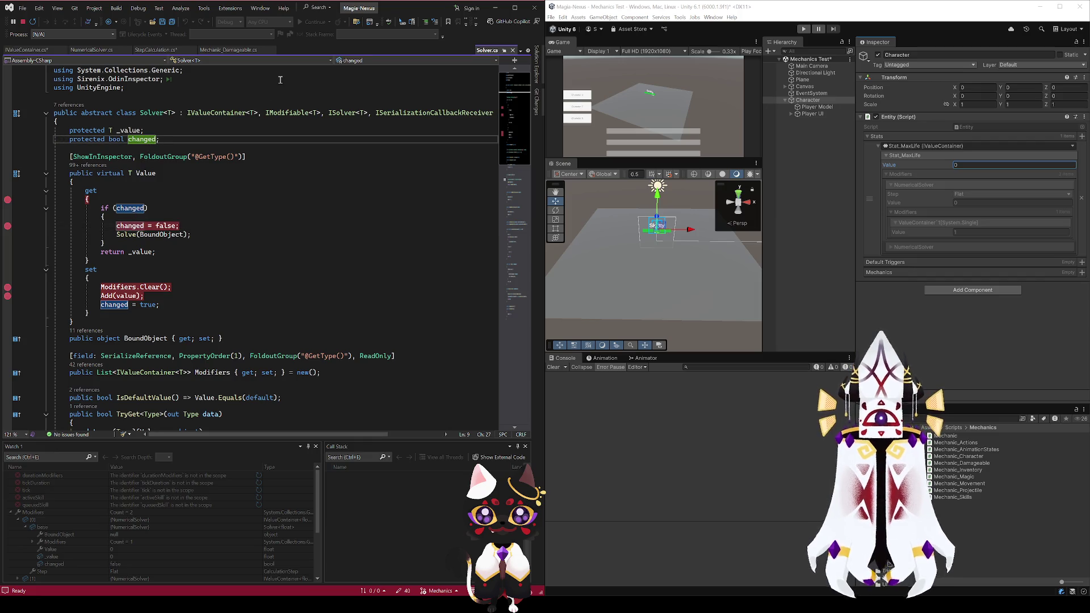
# Make Solver.cs declare 'protected bool changed = true;', save it, and stop debugging Unity
pyautogui.write('= true')
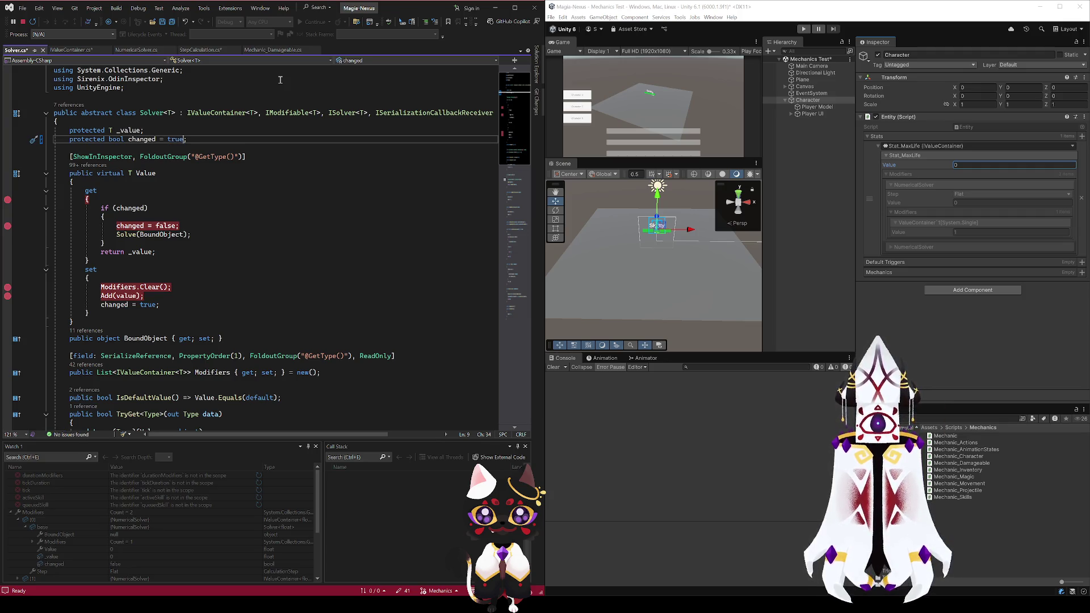
pyautogui.hotkey('ctrl', 's')
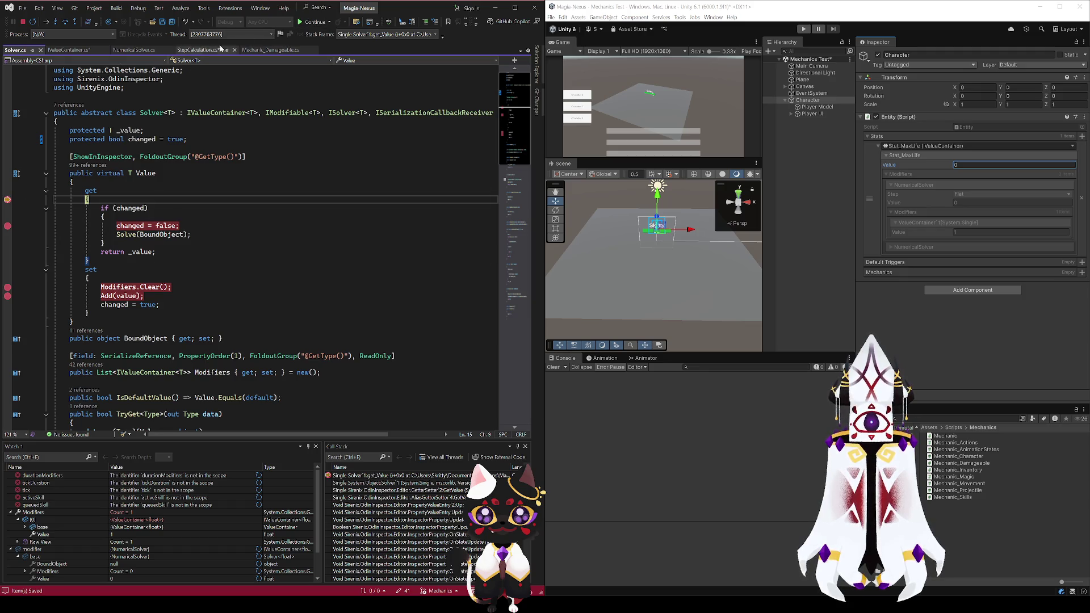
pyautogui.click(23, 21)
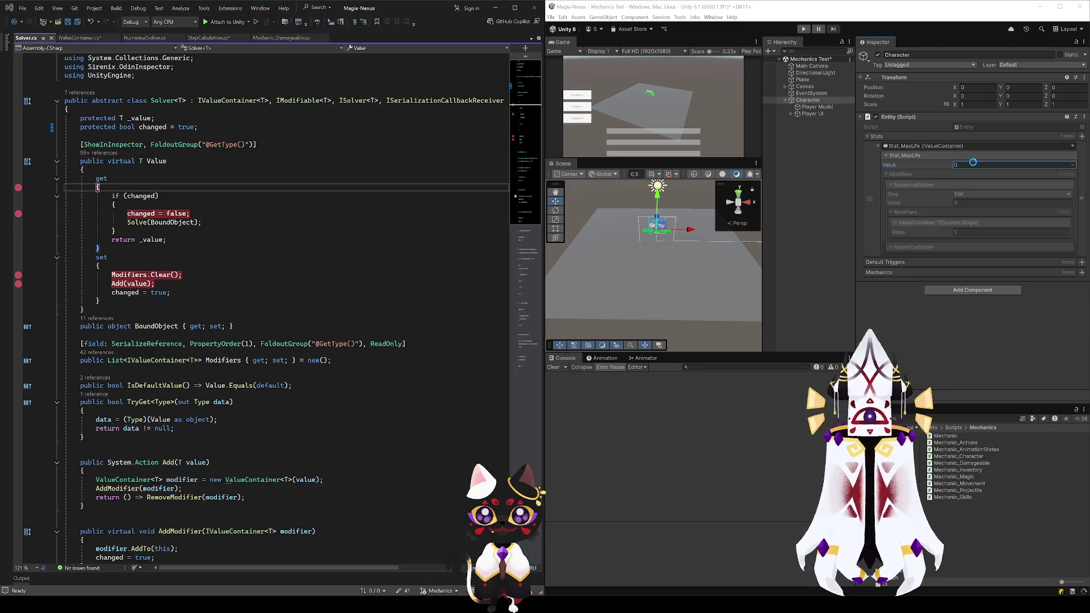
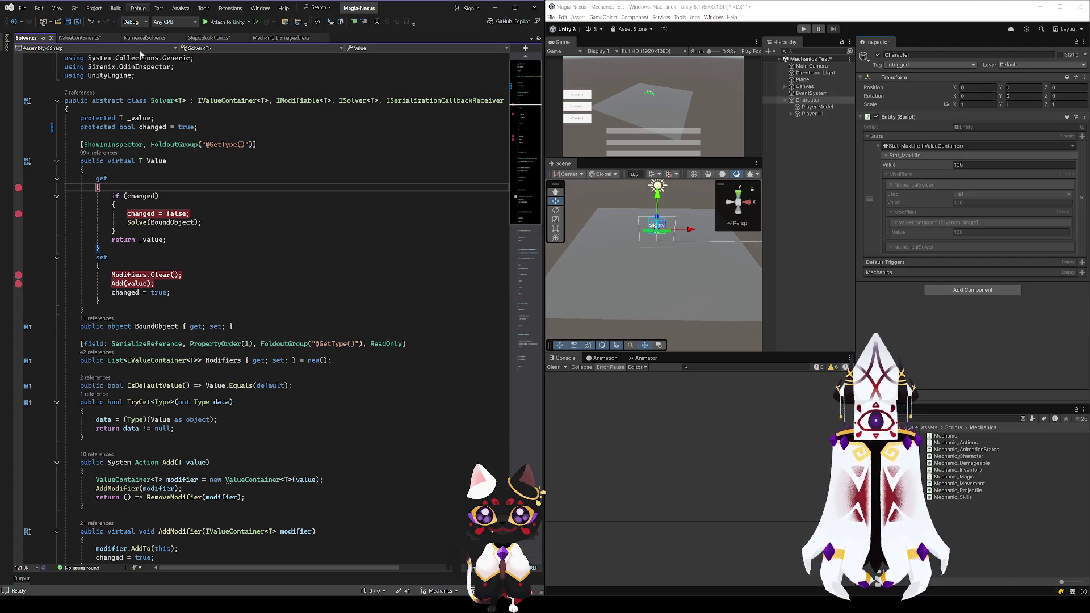
# Clear all breakpoints from Solver.cs and close the IValueContainer.cs file
pyautogui.hotkey('ctrl', 'shift', 'F9')
pyautogui.click(255, 230)
pyautogui.click(79, 37)
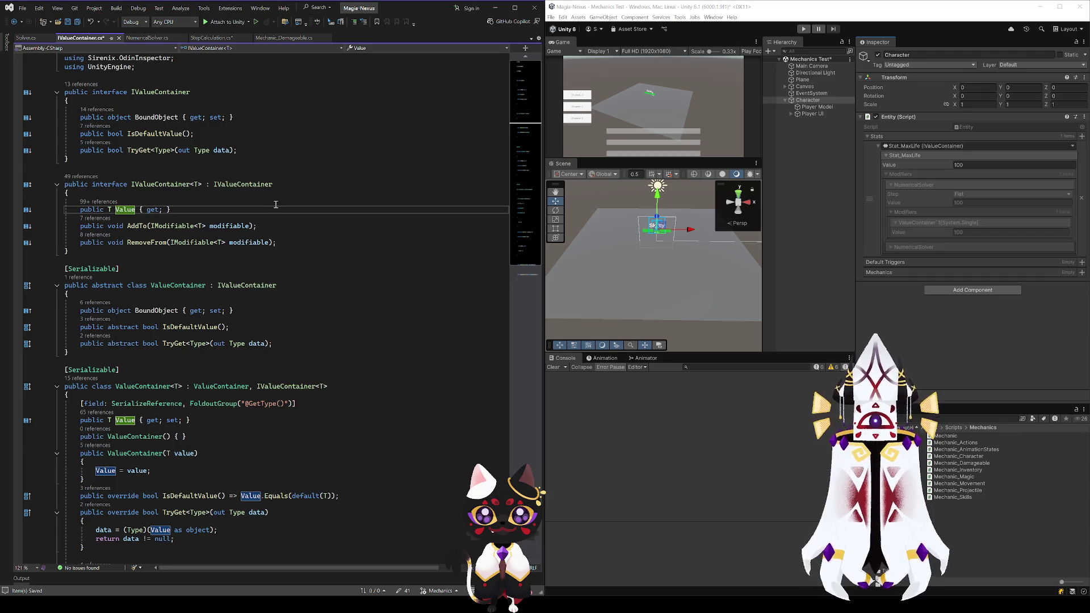
pyautogui.scroll(1, 281, 217)
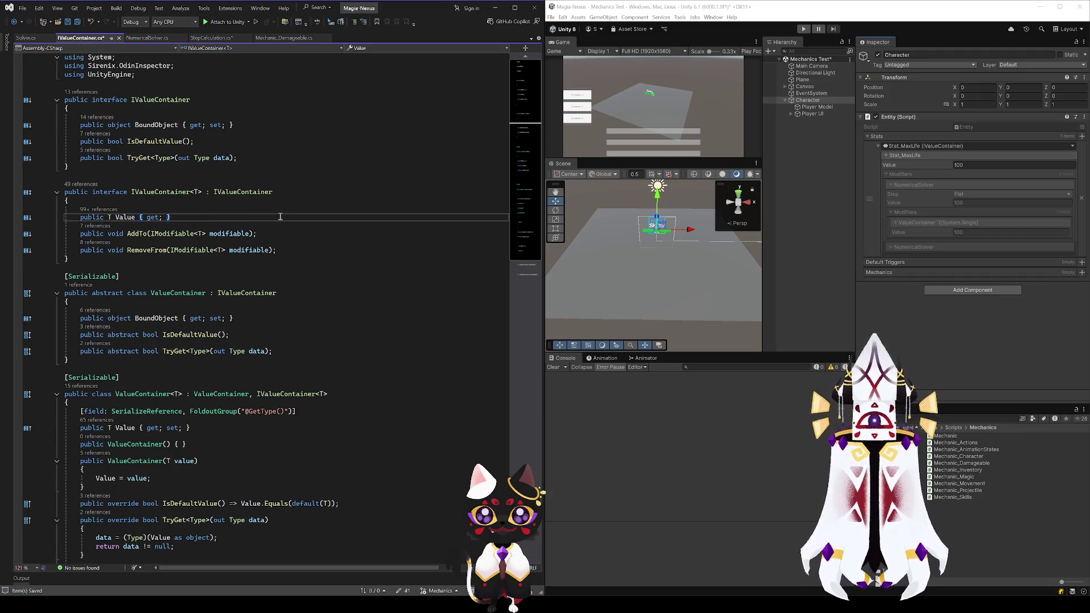
pyautogui.click(116, 37)
# Save StepCalculation.cs, then close StepCalculation.cs, Solver.cs and NumericalSolver.cs
pyautogui.click(244, 252)
pyautogui.hotkey('ctrl', 's')
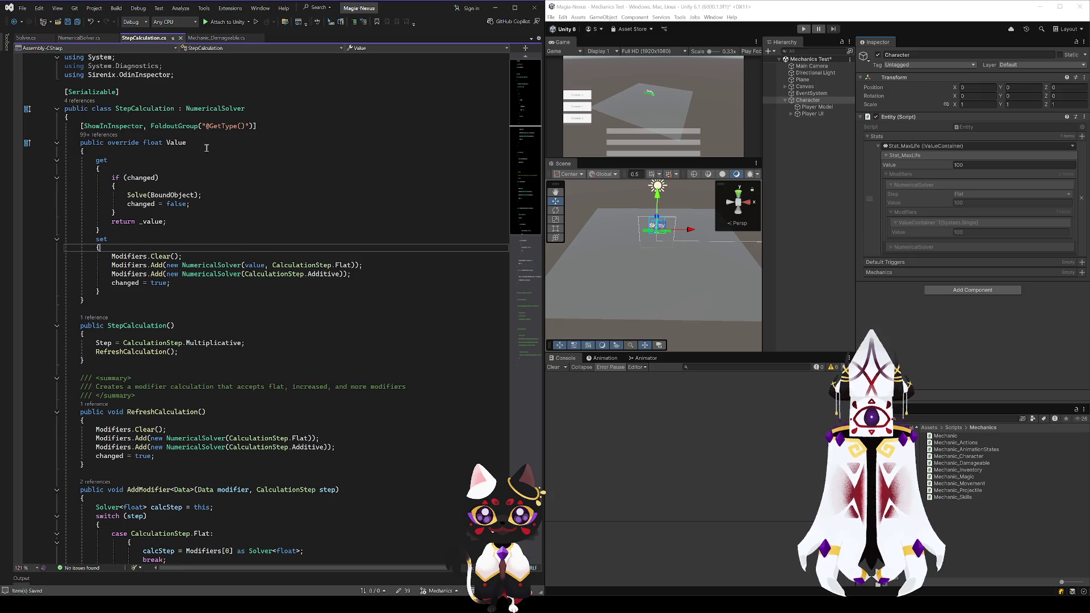
pyautogui.click(180, 38)
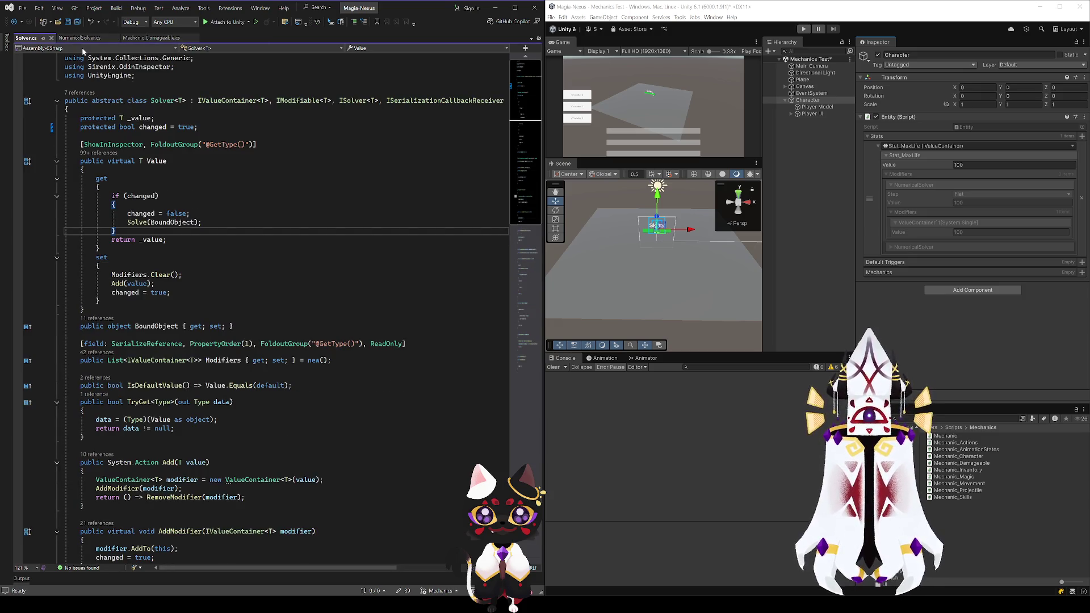
pyautogui.click(52, 38)
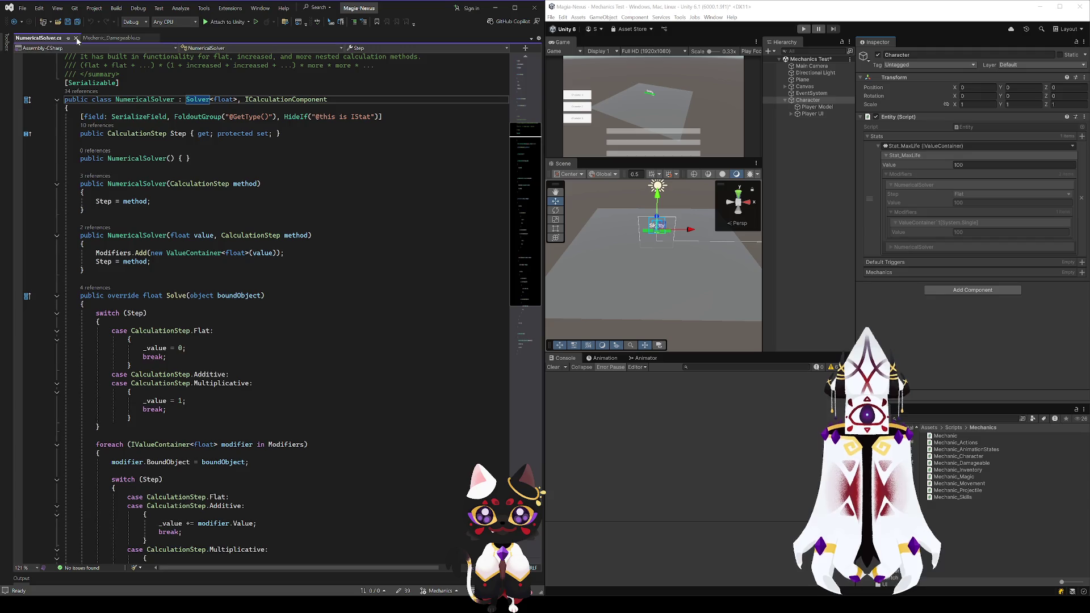
pyautogui.click(76, 38)
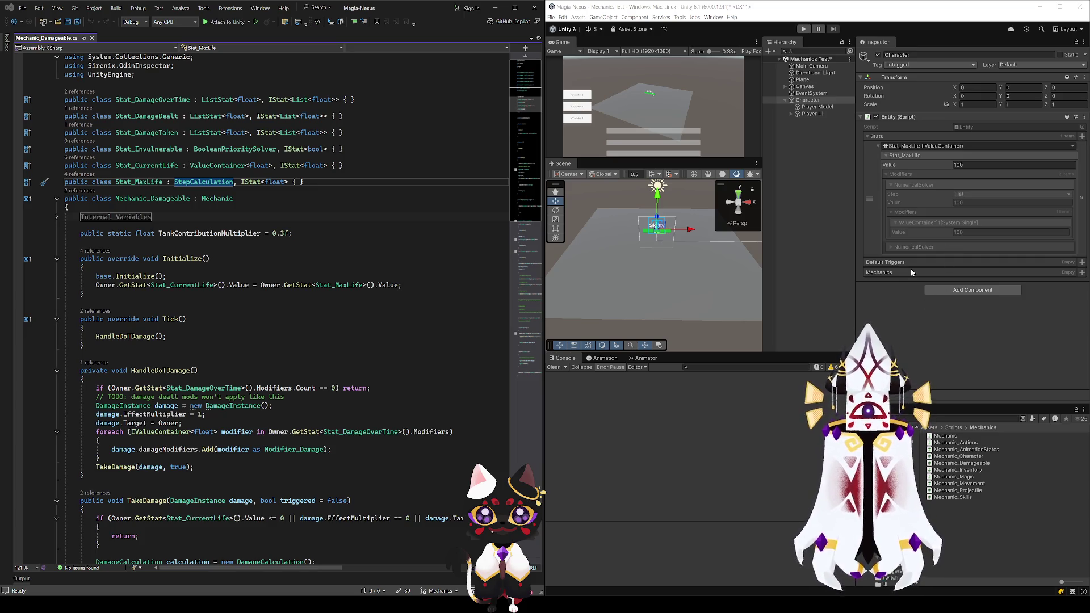
pyautogui.click(901, 174)
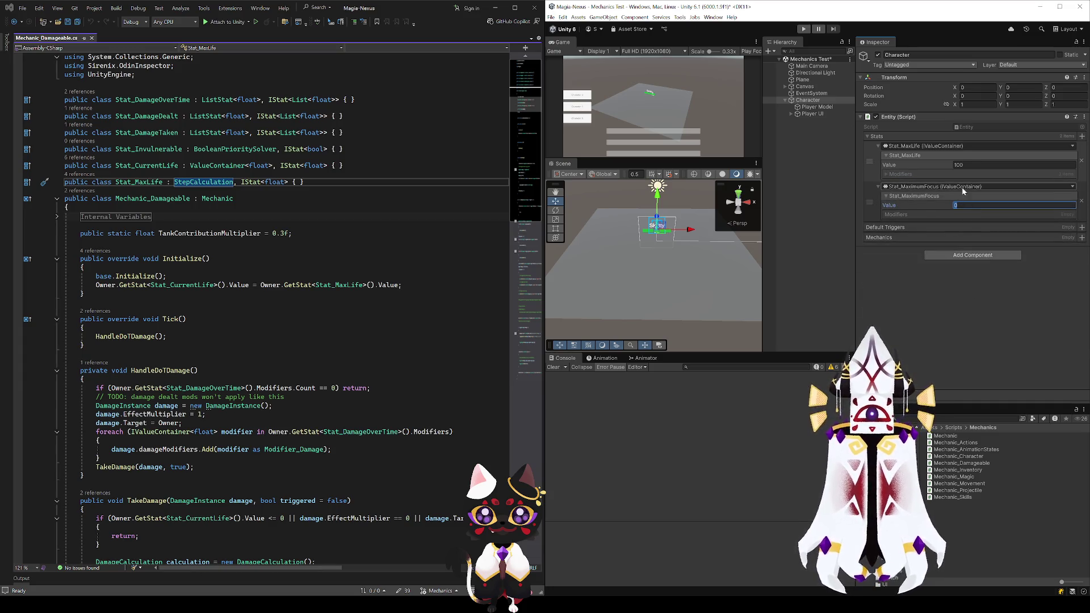
# Set Stat_MaximumFocus to 100 and Stat_EffectMultiplier to 1, collapsing the Modifiers foldouts
pyautogui.write('100')
pyautogui.press('Return')
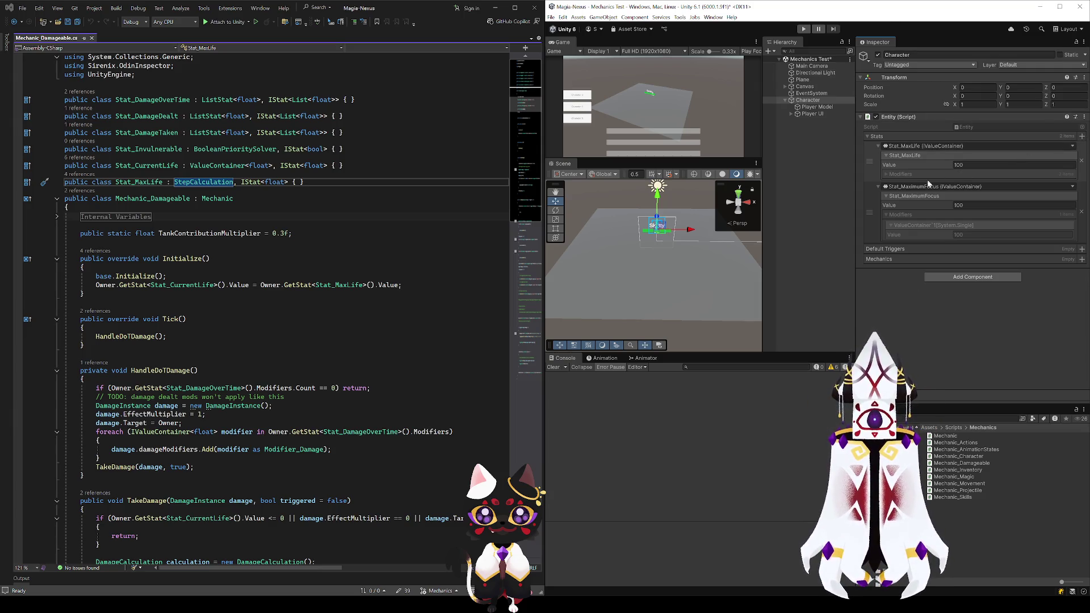
pyautogui.click(900, 214)
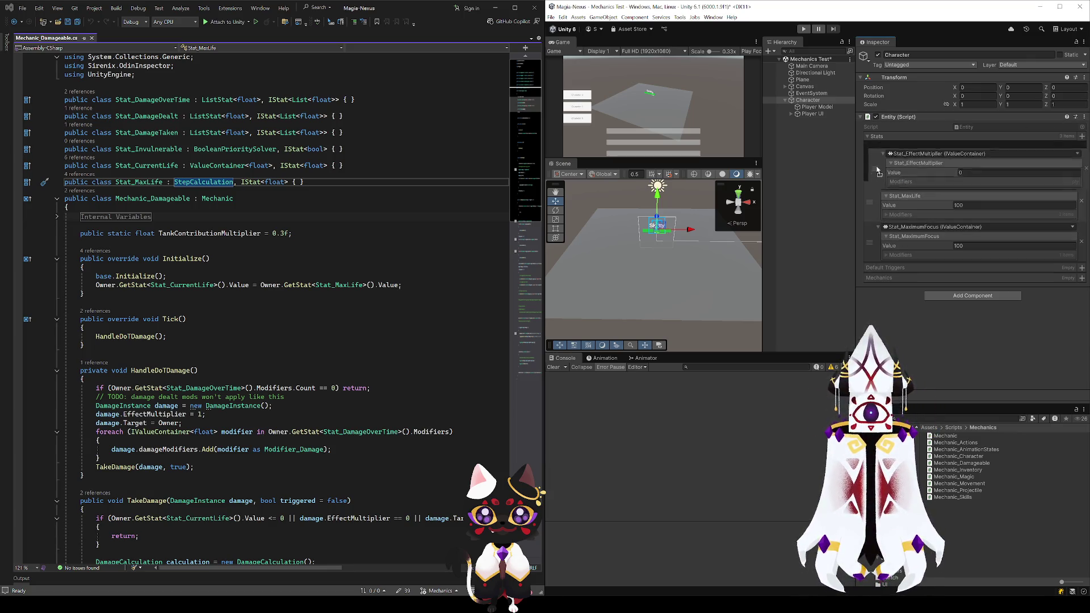
pyautogui.click(960, 164)
pyautogui.write('1')
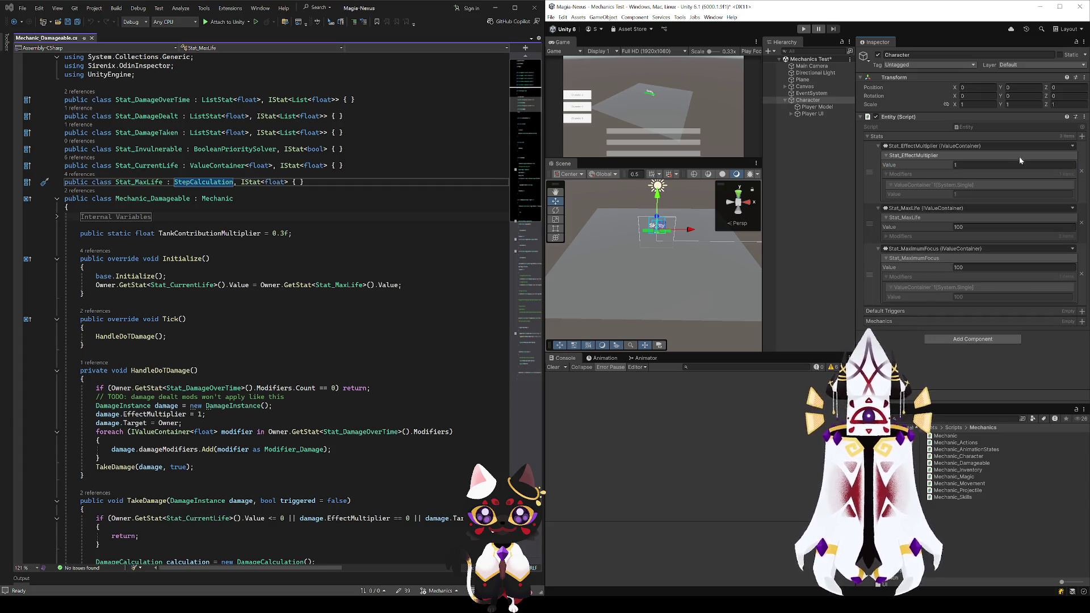
pyautogui.click(886, 174)
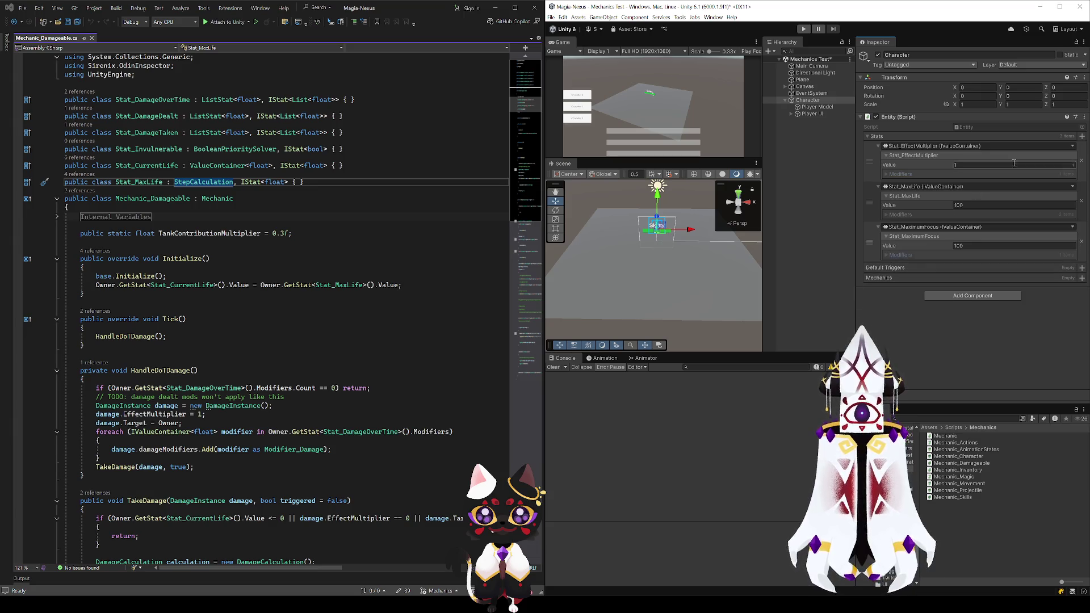
pyautogui.click(888, 254)
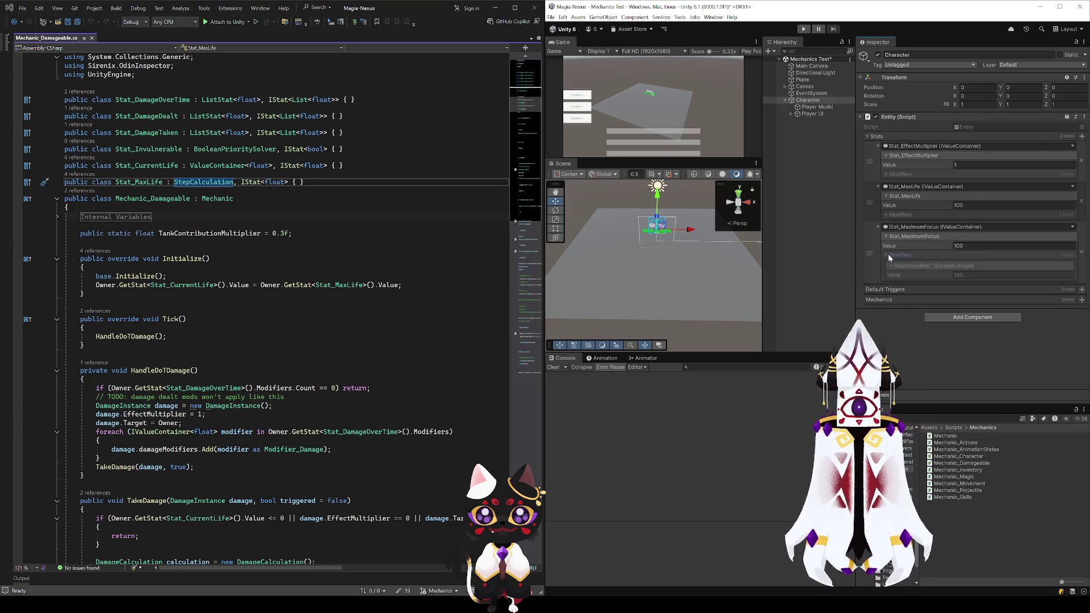
pyautogui.click(888, 255)
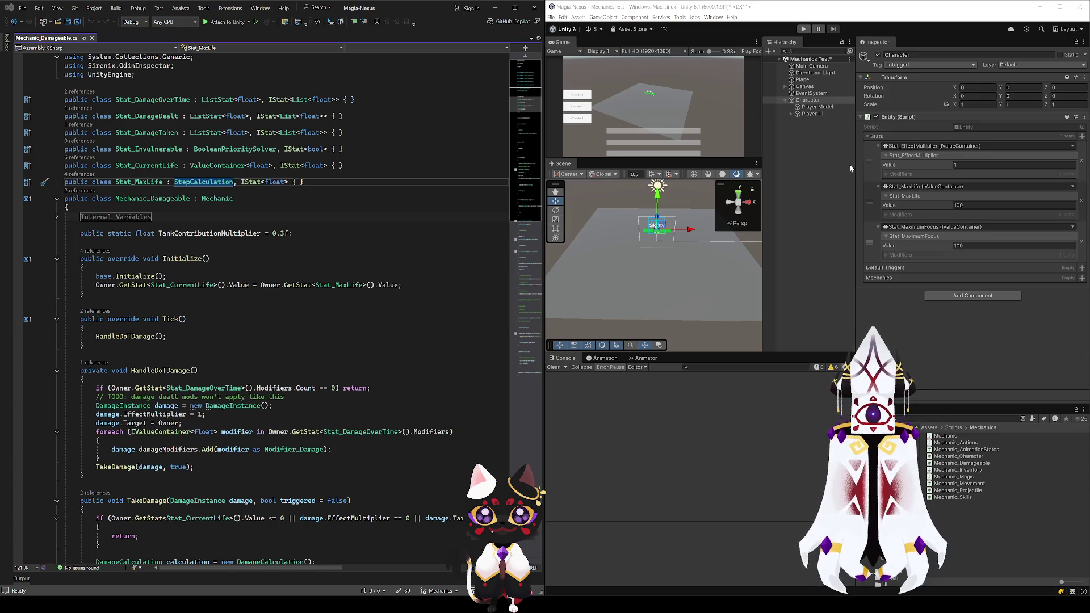
# Add the Character mechanic to the Character entity with NamePlate as its name plate
pyautogui.click(828, 180)
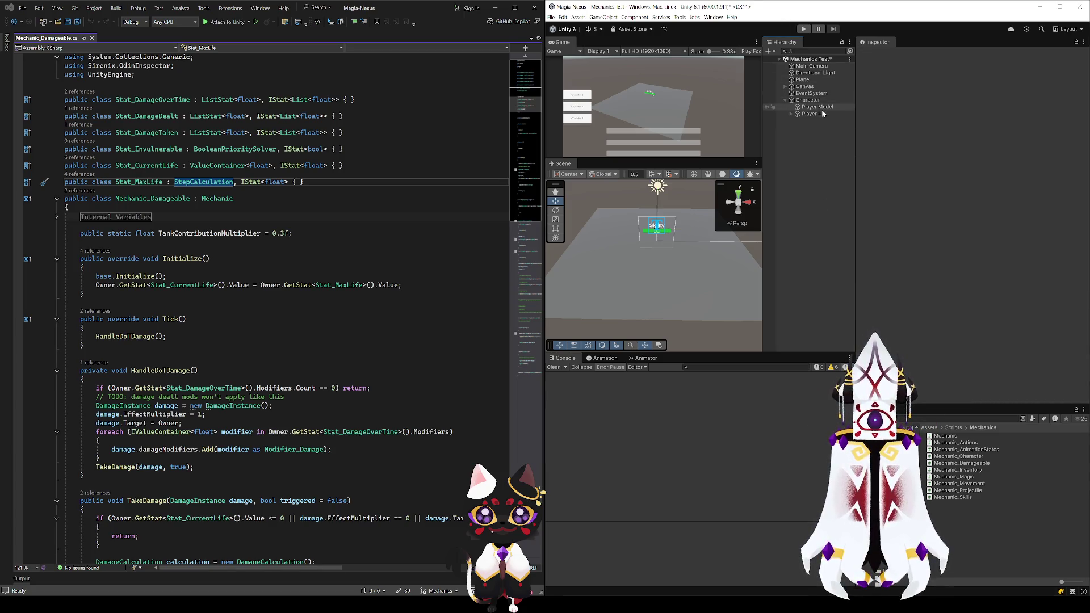
pyautogui.click(807, 100)
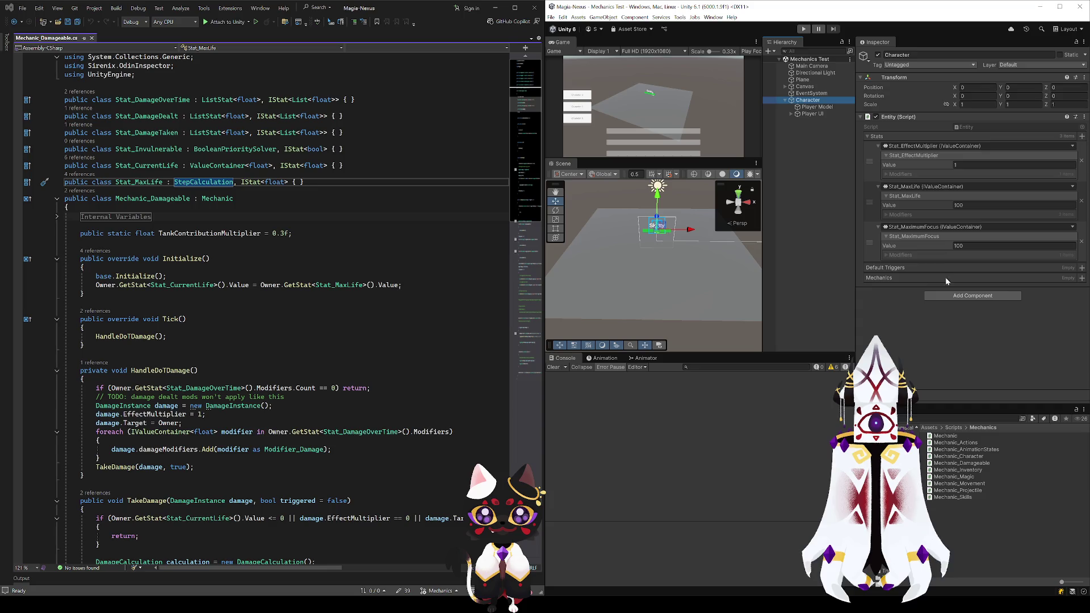
pyautogui.click(1082, 278)
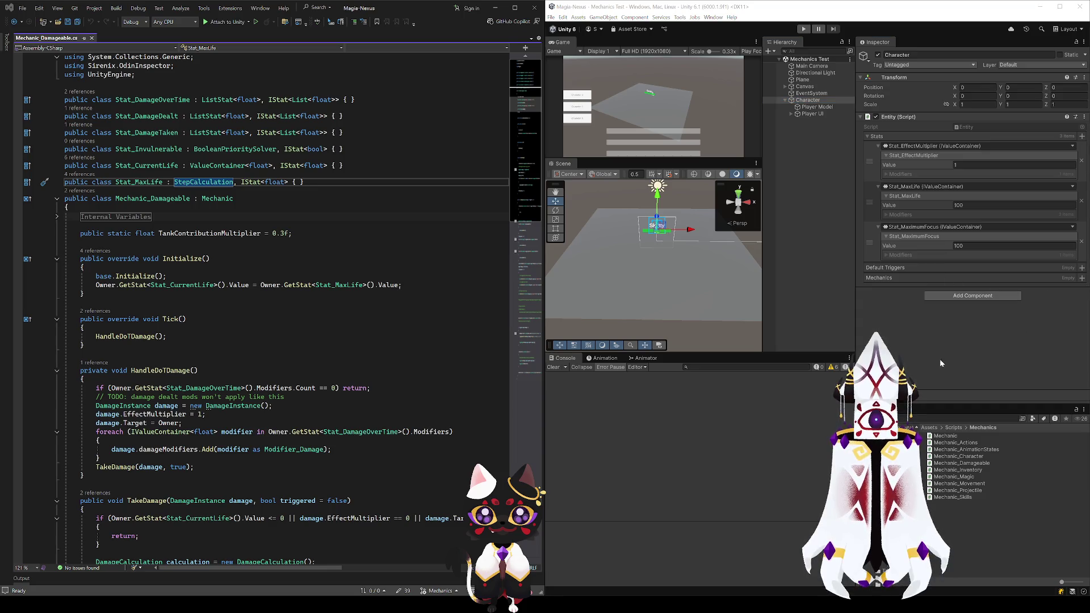
pyautogui.click(911, 319)
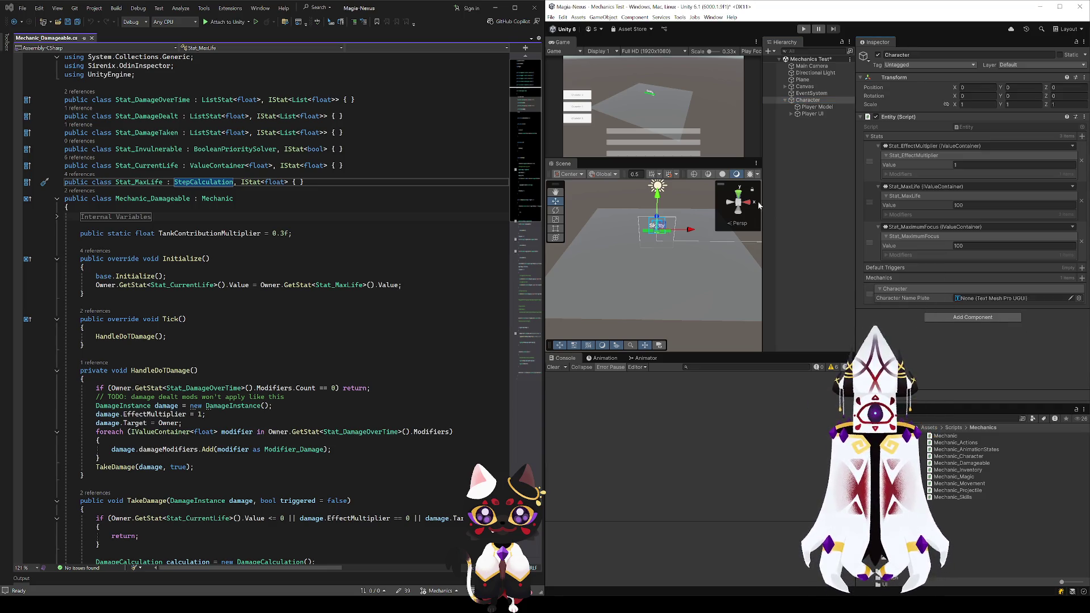
pyautogui.click(808, 99)
pyautogui.click(791, 113)
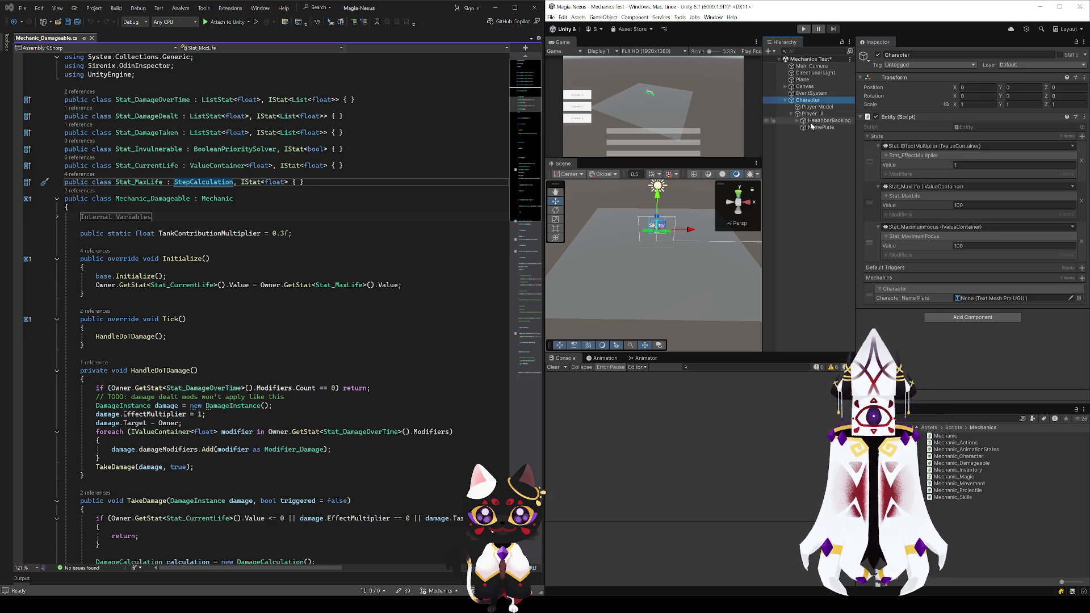
pyautogui.moveTo(813, 127); pyautogui.dragTo(1022, 298)
# Add Mechanic_Damageable with Healthbar as its health bar, then search the project for 'vfx'
pyautogui.click(1082, 278)
pyautogui.click(914, 349)
pyautogui.click(904, 311)
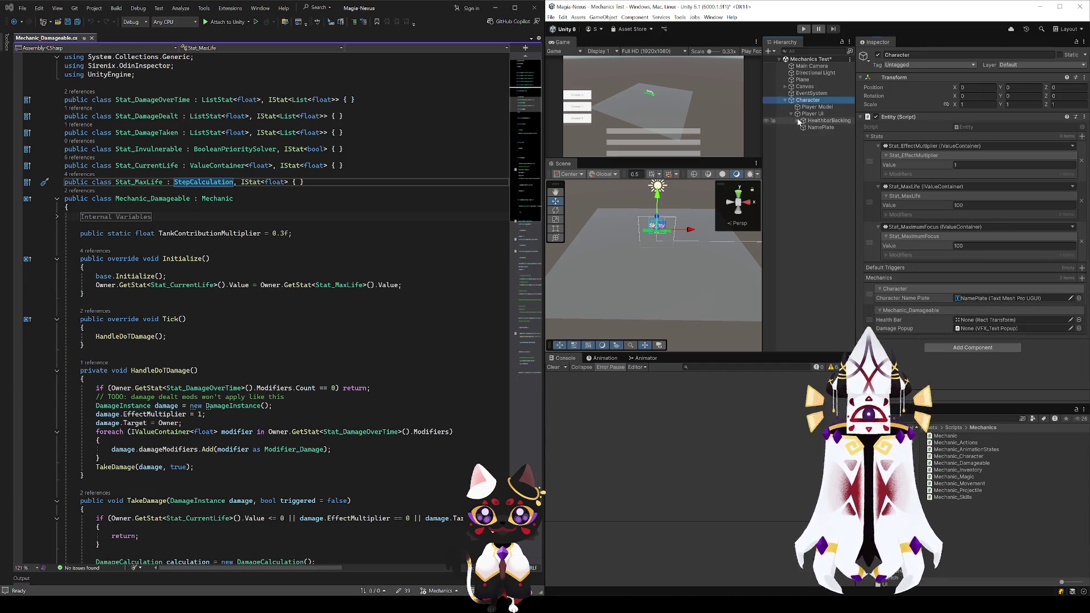
pyautogui.click(798, 121)
pyautogui.moveTo(972, 324); pyautogui.dragTo(971, 321)
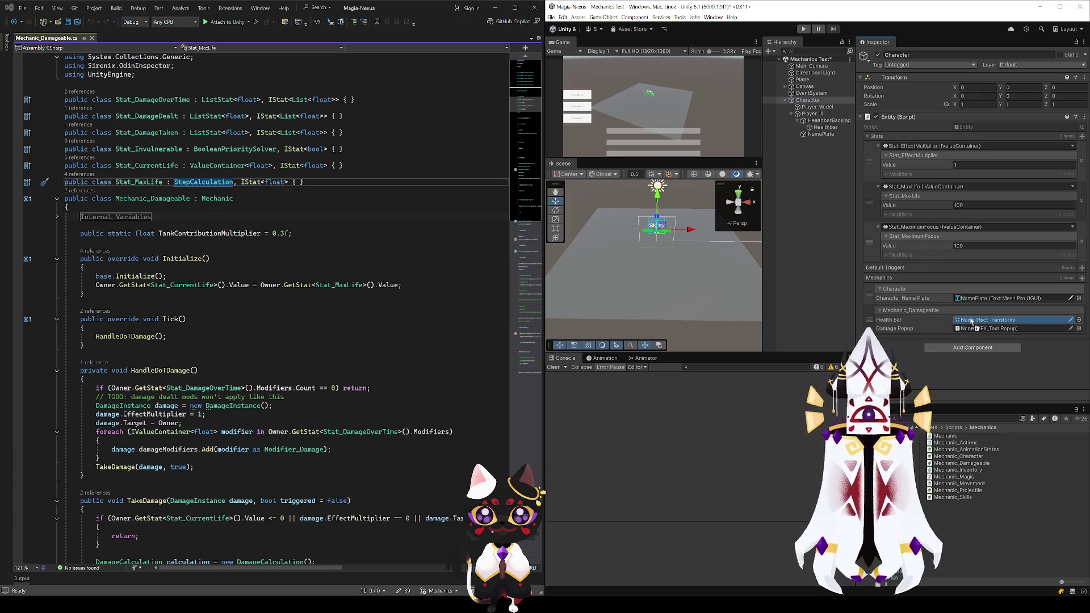
pyautogui.click(1075, 330)
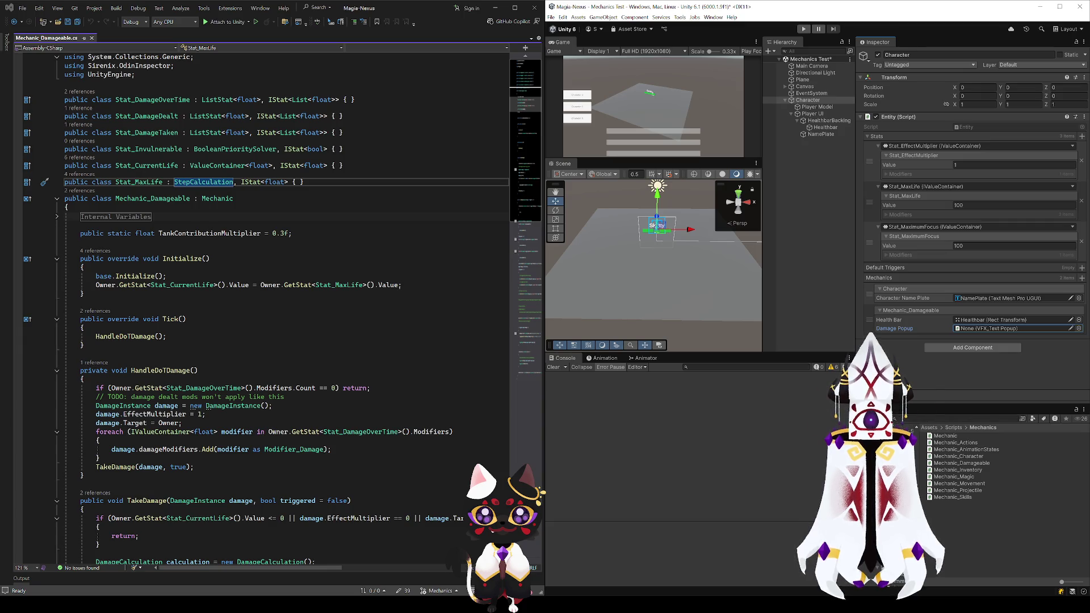
pyautogui.click(965, 418)
pyautogui.write('vf')
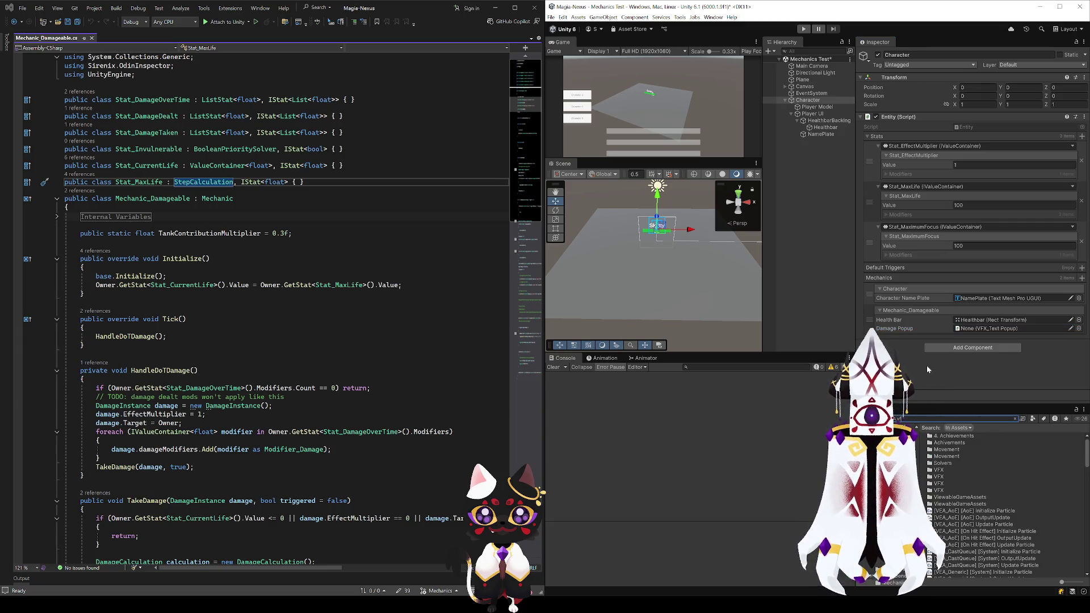
pyautogui.write('x')
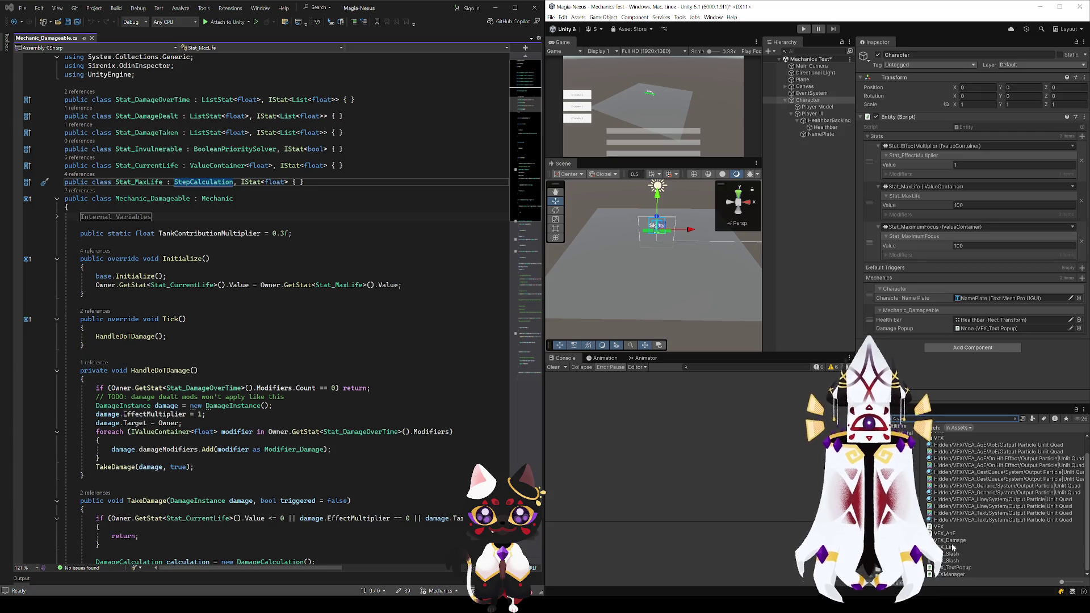
# Browse the VFX script and art folders looking for the damage popup effect
pyautogui.scroll(1, 954, 494)
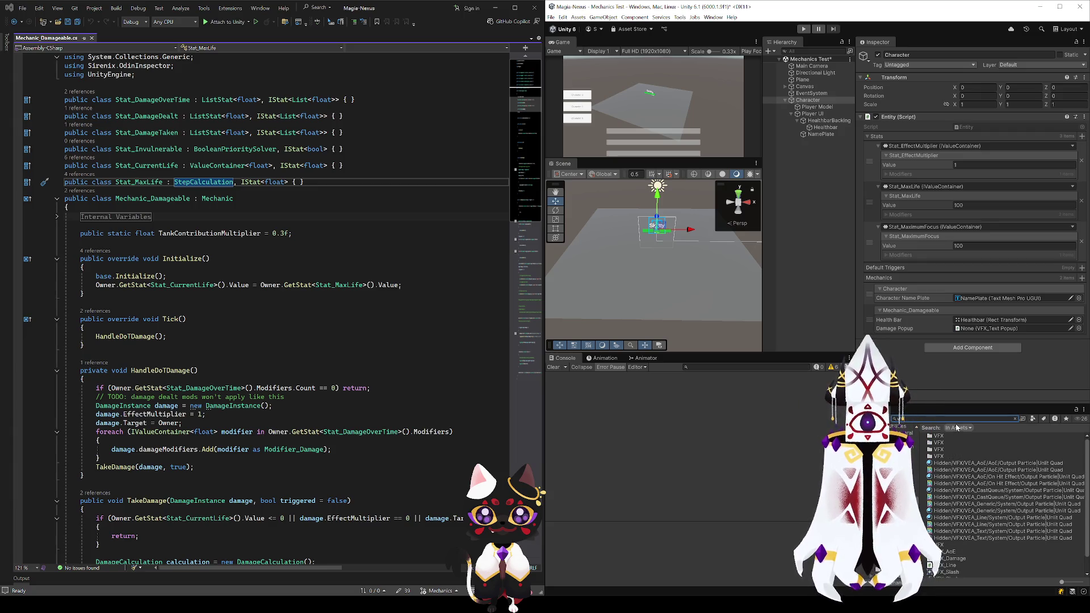
pyautogui.doubleClick(938, 440)
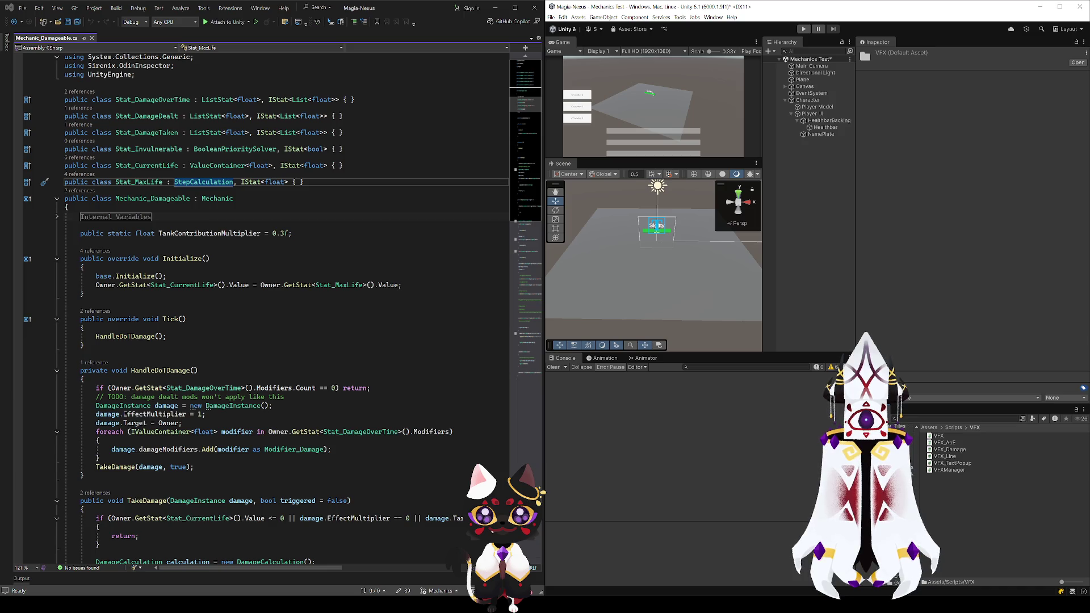
pyautogui.click(896, 448)
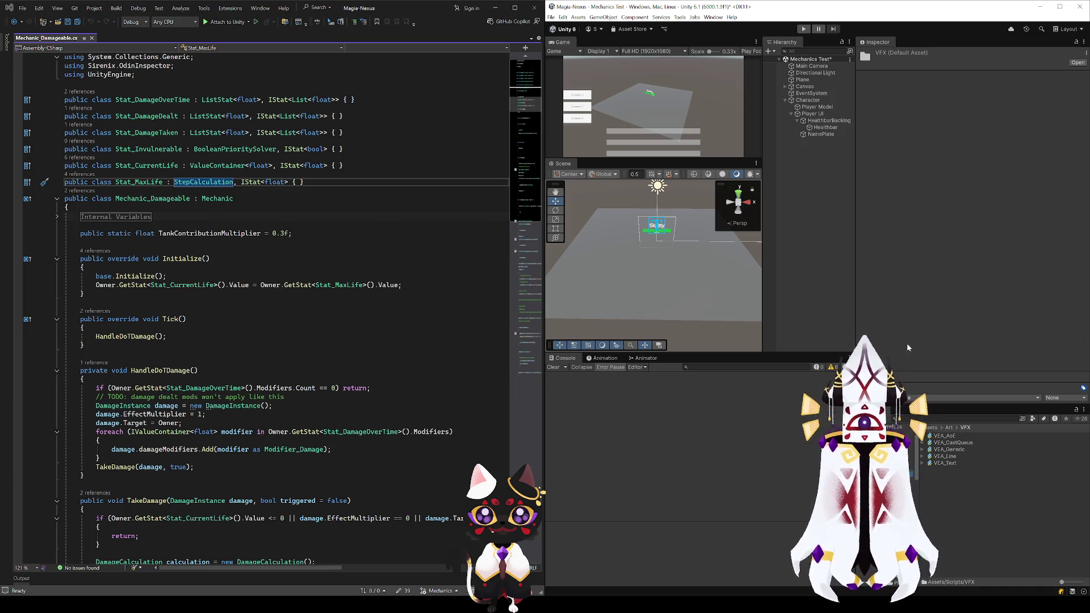
pyautogui.click(807, 100)
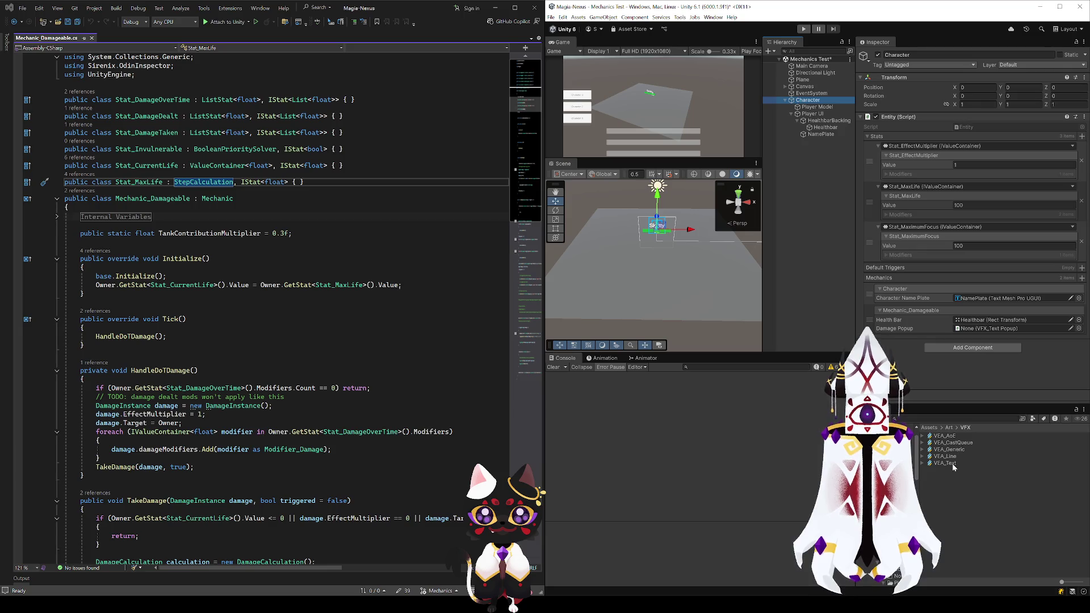
pyautogui.moveTo(949, 461)
pyautogui.mouseDown()
pyautogui.moveTo(996, 346)
pyautogui.moveTo(974, 330)
pyautogui.moveTo(955, 465)
pyautogui.mouseUp()
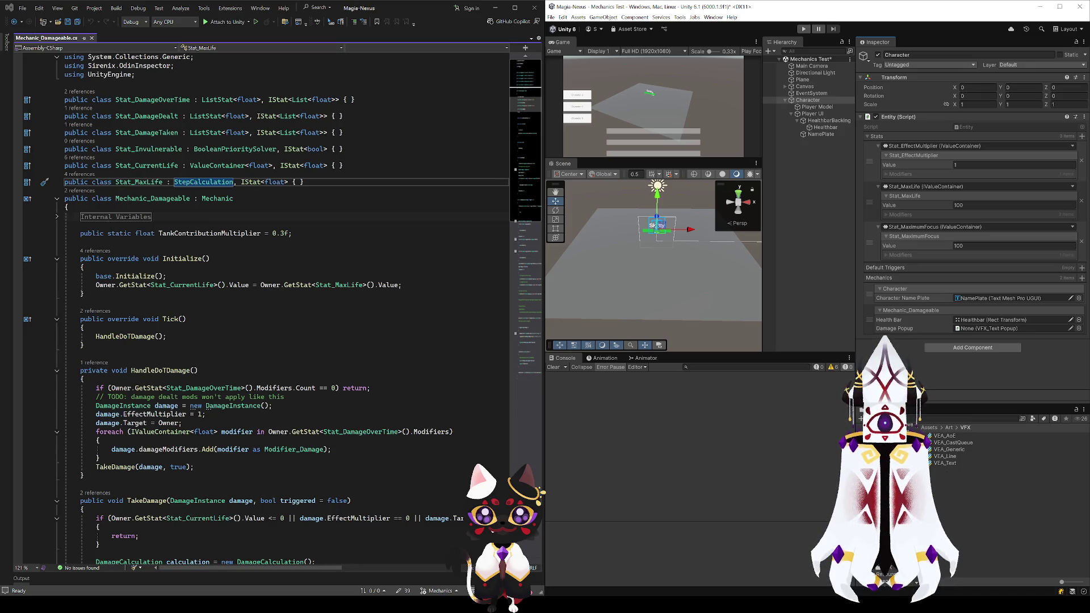
# Set Damage Popup to the PopupText prefab, save the scene, and add a Movement mechanic
pyautogui.click(908, 454)
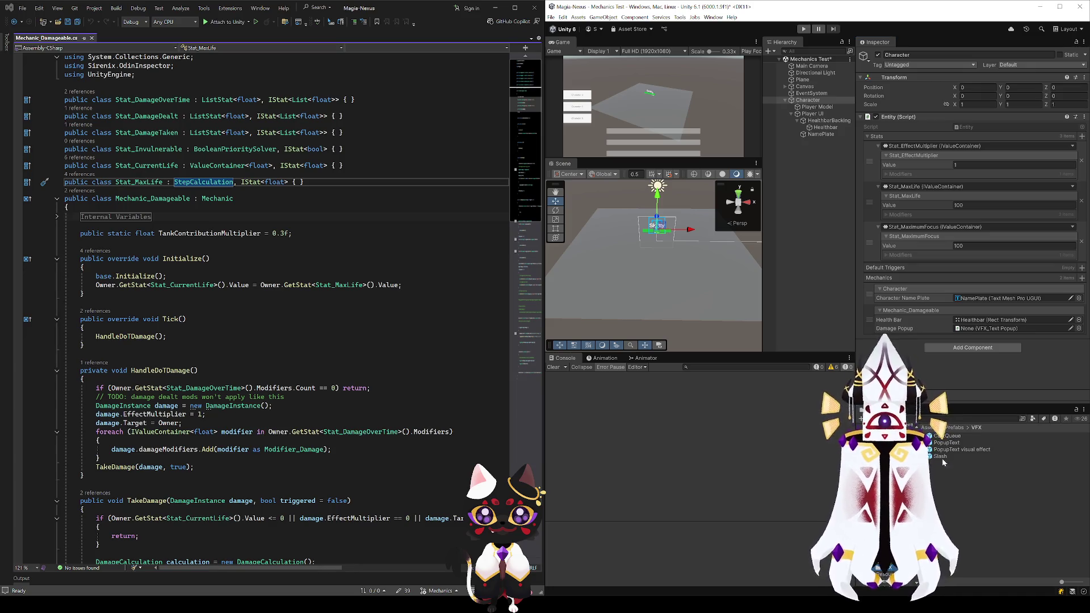
pyautogui.moveTo(954, 451); pyautogui.dragTo(1011, 329)
pyautogui.click(953, 443)
pyautogui.moveTo(953, 446); pyautogui.dragTo(991, 334)
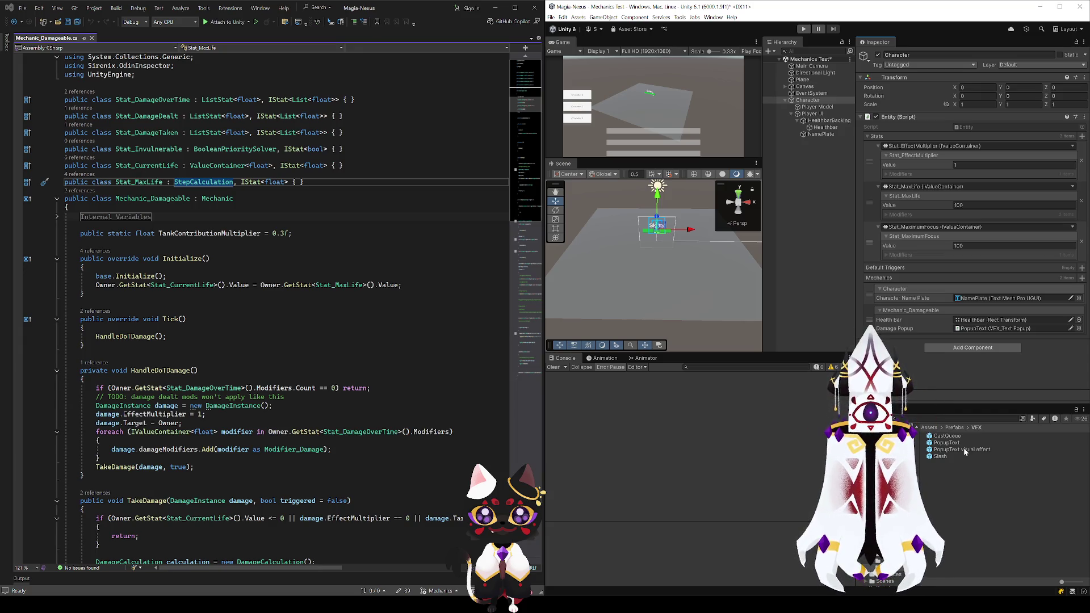
pyautogui.hotkey('ctrl', 's')
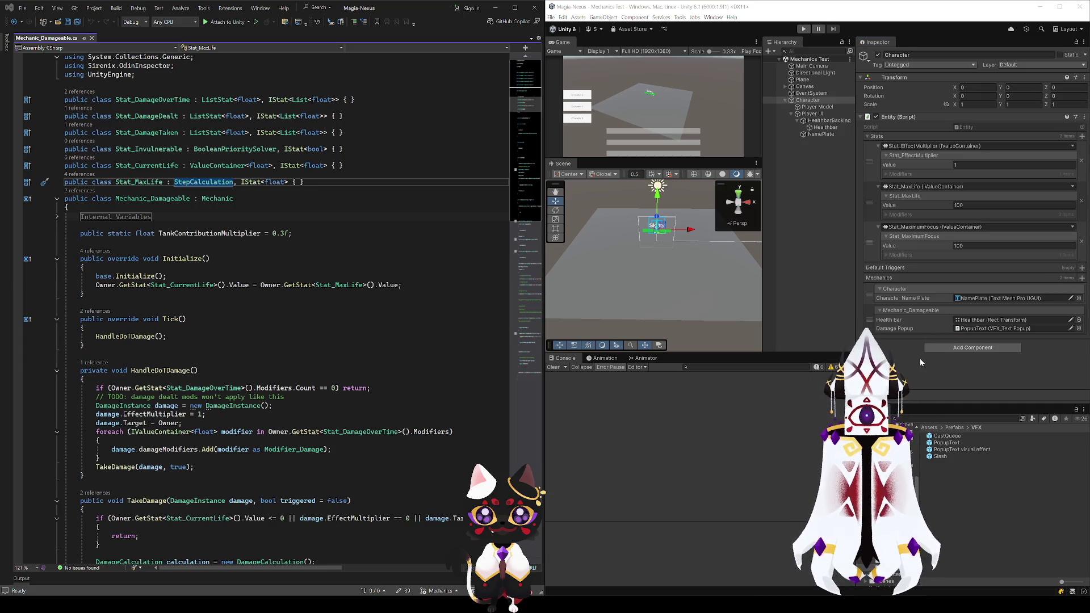
pyautogui.hotkey('ctrl', 'z')
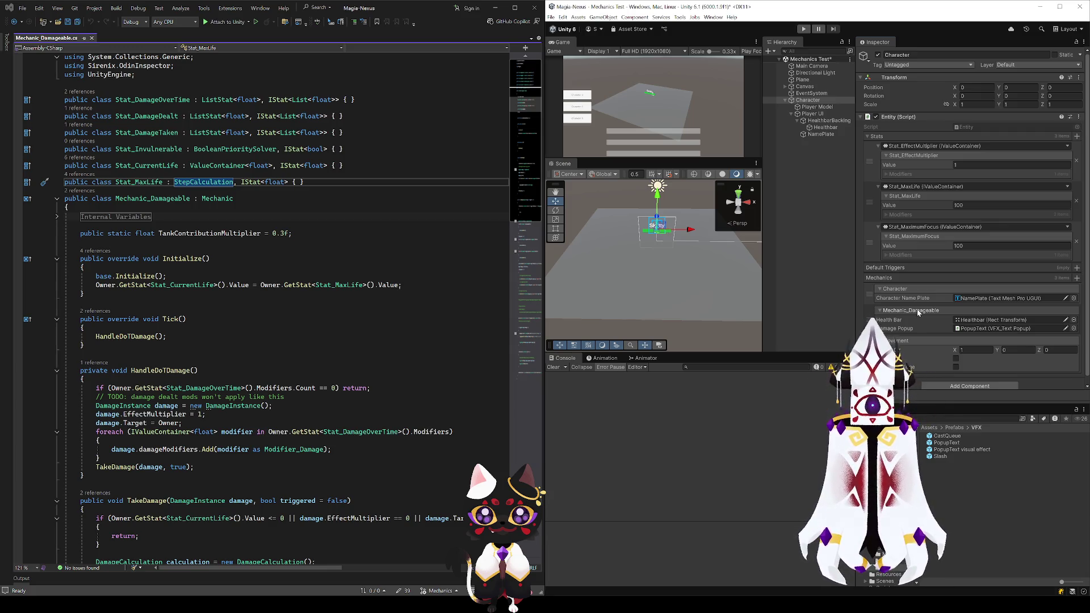
# Assign Player Model as the Animator and Skin_Dummy as the Animation Skin
pyautogui.scroll(-1, 918, 308)
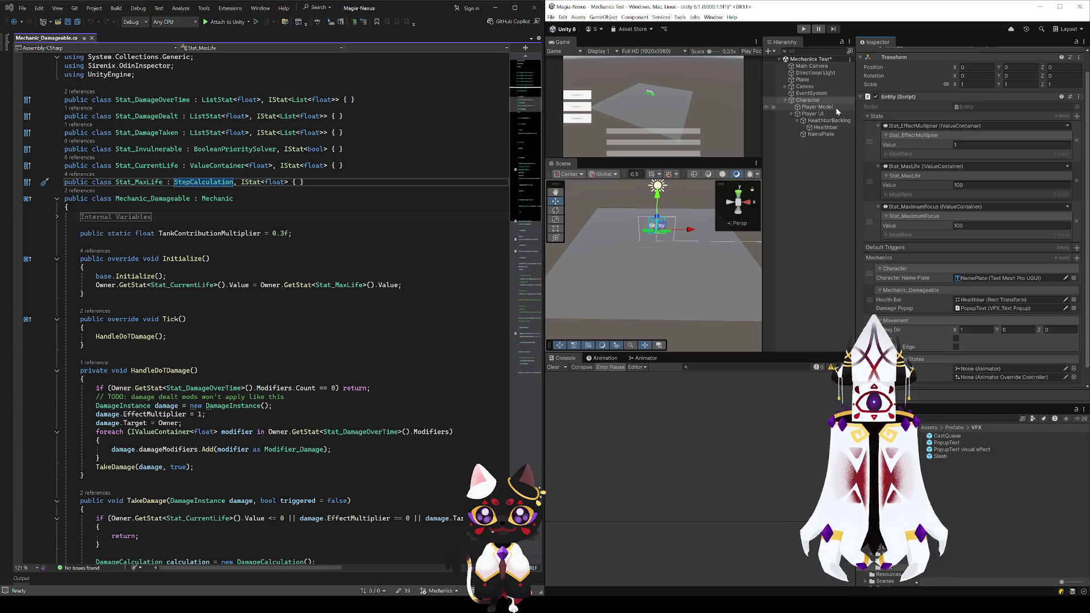
pyautogui.moveTo(977, 360); pyautogui.dragTo(979, 369)
pyautogui.moveTo(1077, 376); pyautogui.dragTo(1076, 377)
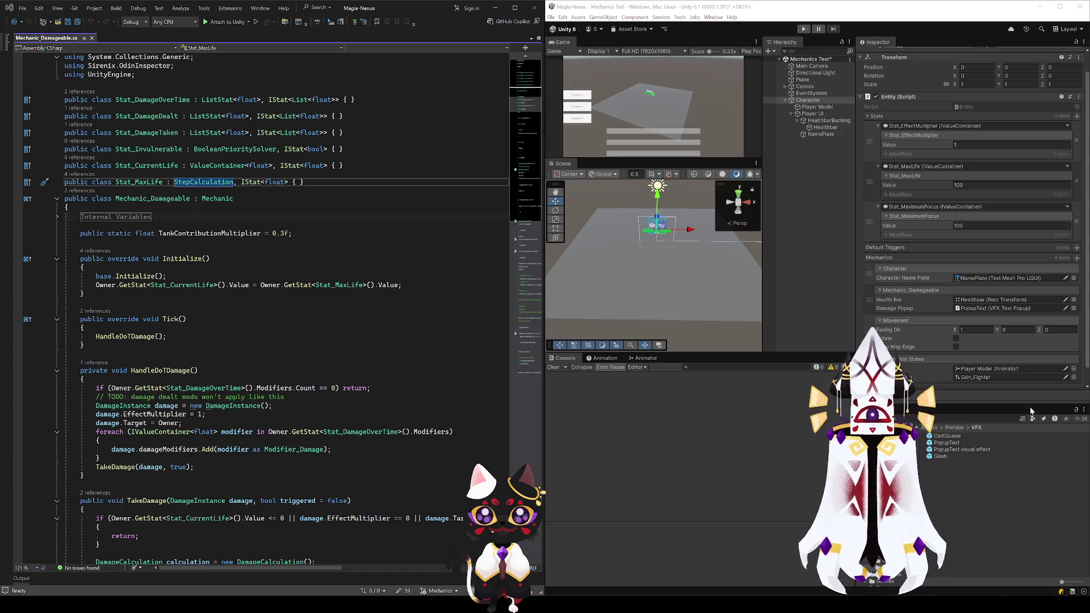
pyautogui.scroll(-1, 974, 300)
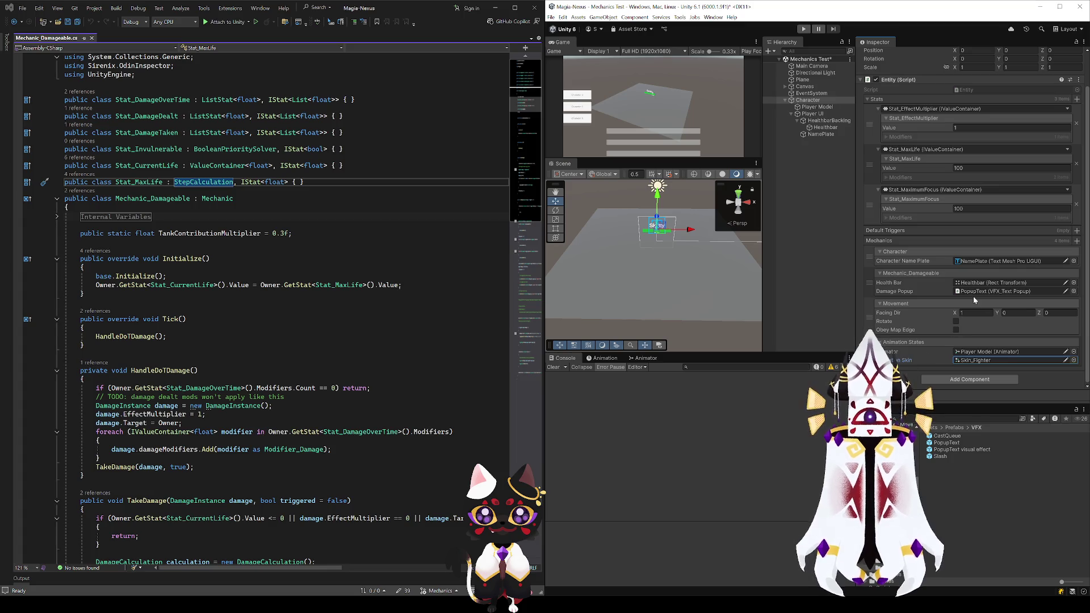
pyautogui.moveTo(974, 299); pyautogui.dragTo(999, 360)
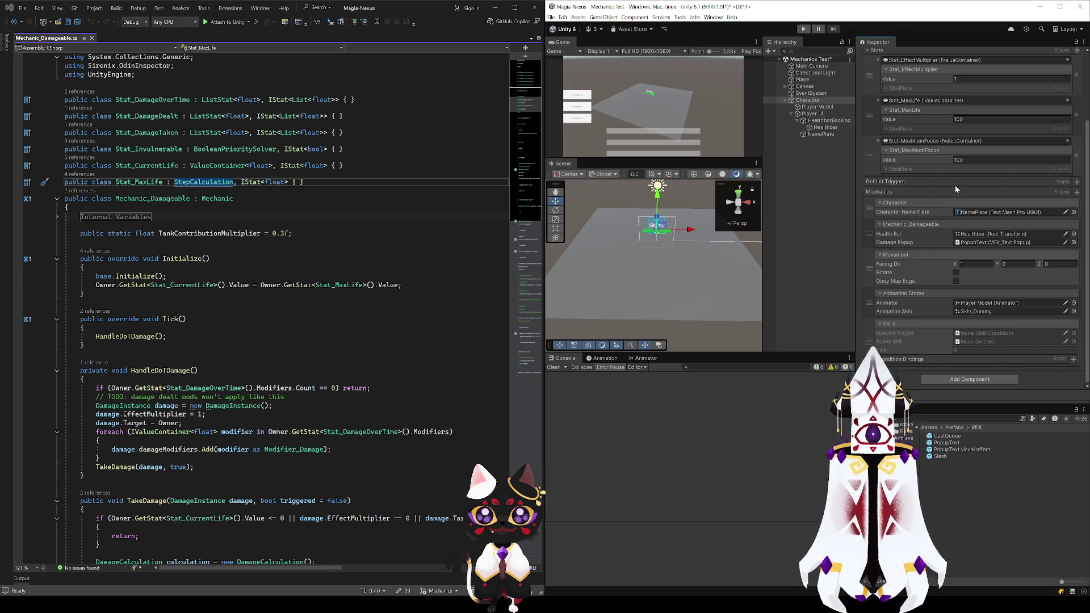
pyautogui.scroll(3, 937, 215)
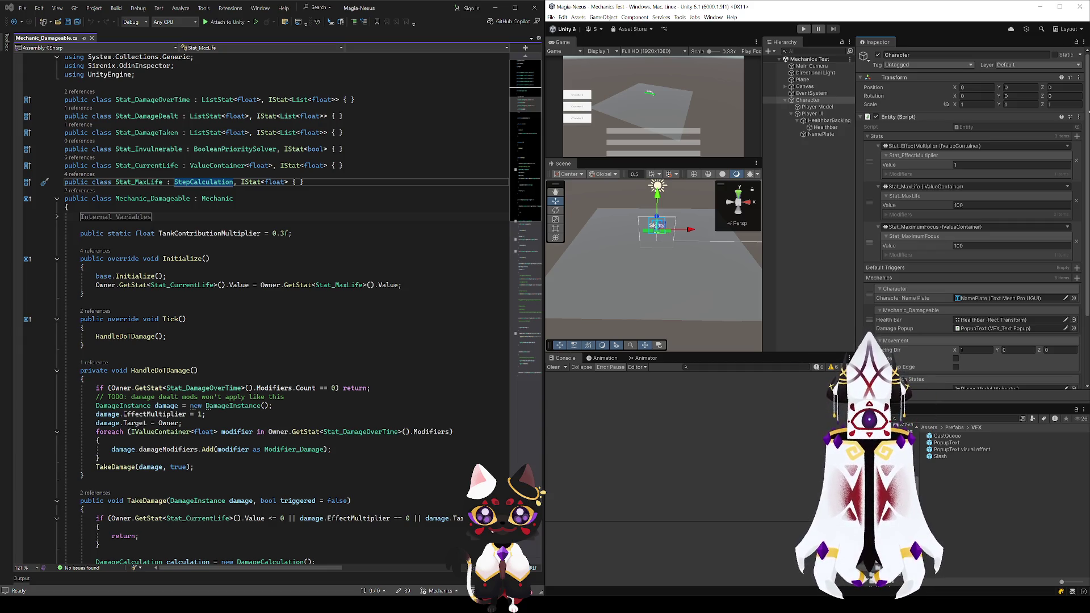
pyautogui.hotkey('alt', 'Tab')
# Select the Slime, Bandit and Wolf Pack encounter groups together
pyautogui.moveTo(748, 232)
pyautogui.mouseDown()
pyautogui.moveTo(802, 517)
pyautogui.moveTo(810, 331)
pyautogui.moveTo(772, 180)
pyautogui.mouseUp()
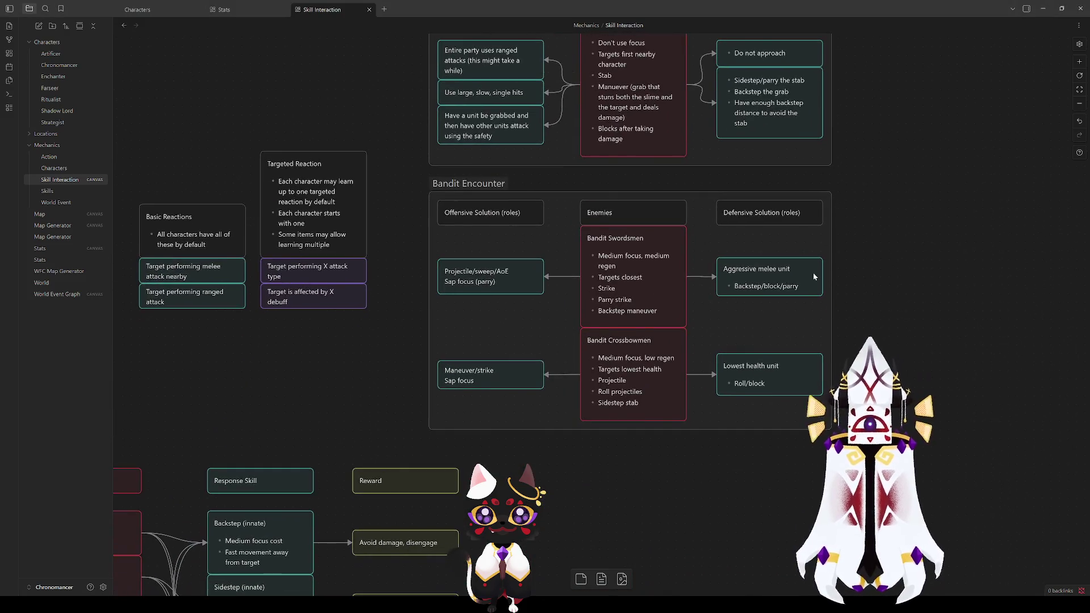
pyautogui.scroll(-3, 688, 320)
pyautogui.moveTo(618, 472)
pyautogui.mouseDown()
pyautogui.moveTo(728, 272)
pyautogui.moveTo(834, 190)
pyautogui.mouseUp()
pyautogui.moveTo(636, 435)
pyautogui.mouseDown()
pyautogui.moveTo(730, 522)
pyautogui.moveTo(760, 489)
pyautogui.mouseUp()
pyautogui.moveTo(868, 322)
pyautogui.mouseDown()
pyautogui.moveTo(571, 405)
pyautogui.moveTo(384, 497)
pyautogui.mouseUp()
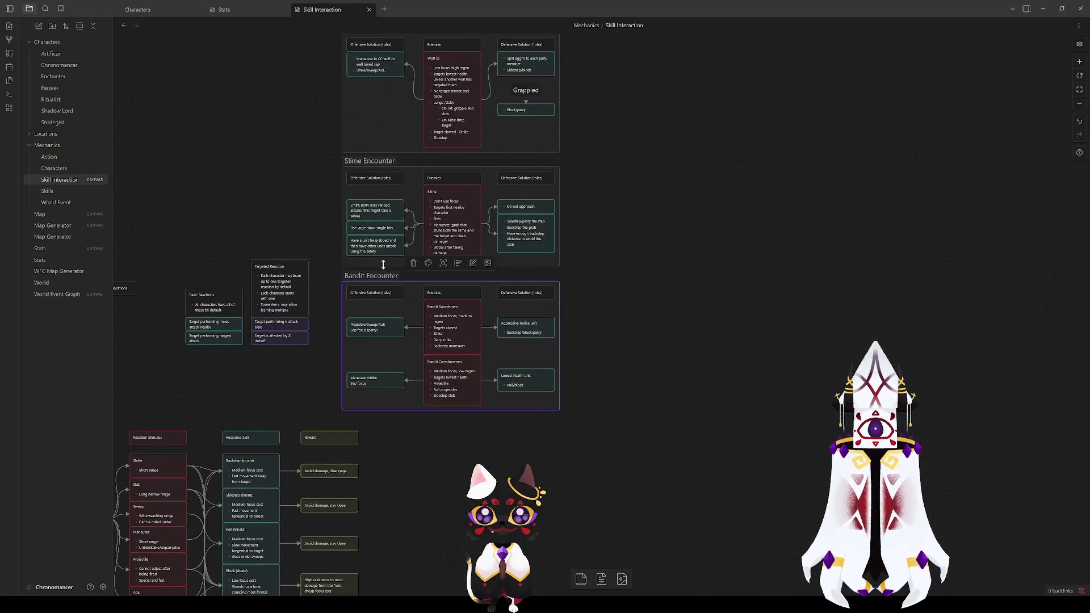
pyautogui.click(401, 166)
pyautogui.keyDown('shift'); pyautogui.click(363, 279); pyautogui.keyUp('shift')
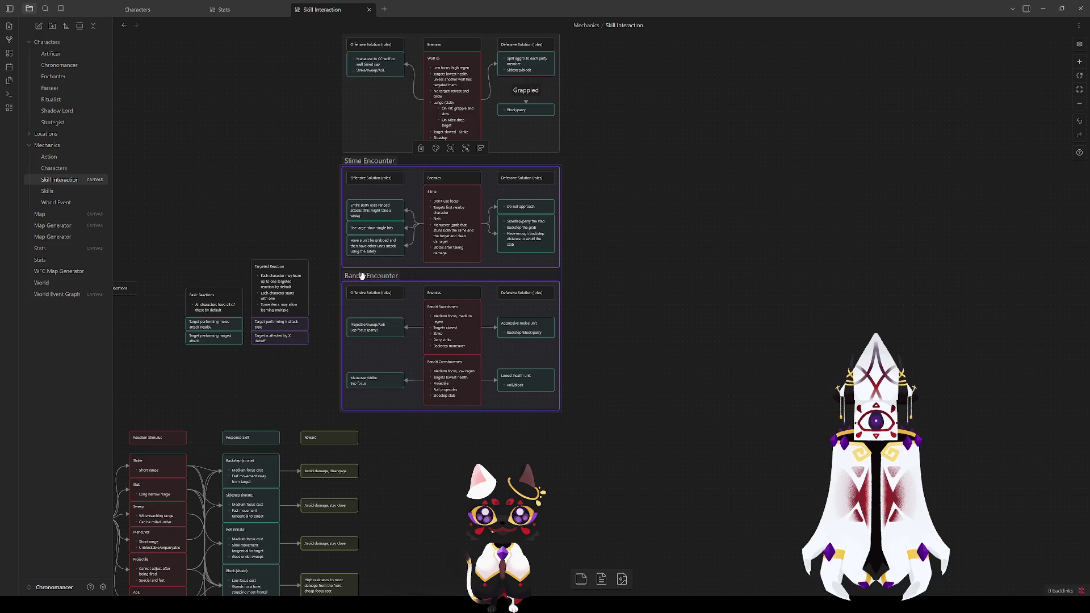
pyautogui.scroll(5, 341, 307)
pyautogui.keyDown('shift'); pyautogui.click(425, 197); pyautogui.keyUp('shift')
# Place the three encounter groups to the right of the attack-chain cards
pyautogui.moveTo(426, 197)
pyautogui.mouseDown()
pyautogui.moveTo(498, 204)
pyautogui.moveTo(496, 162)
pyautogui.moveTo(474, 284)
pyautogui.moveTo(497, 423)
pyautogui.mouseUp()
pyautogui.scroll(-6, 497, 424)
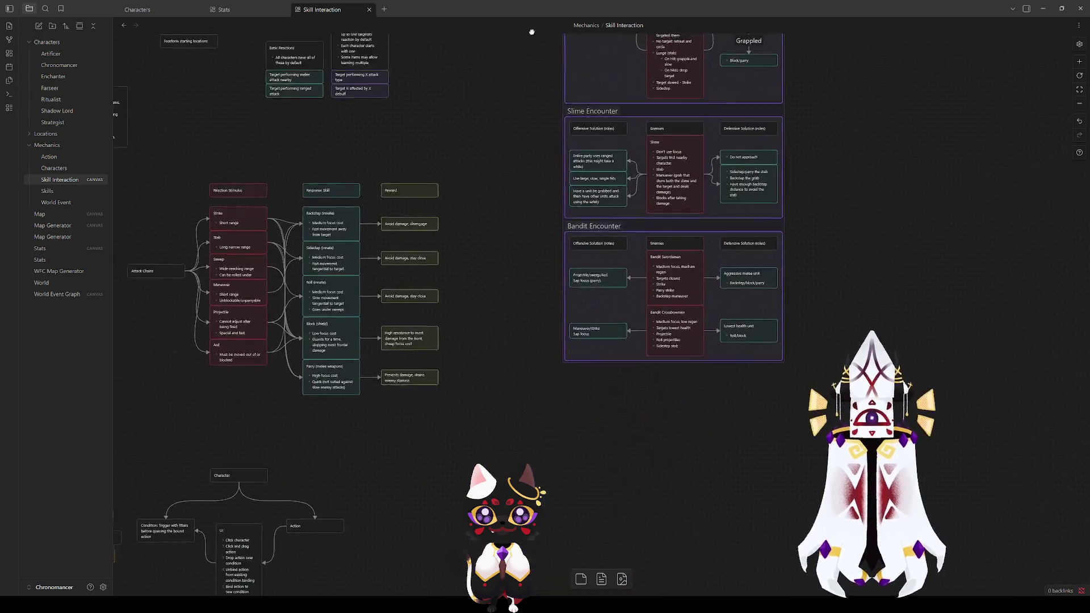
pyautogui.scroll(2, 539, 175)
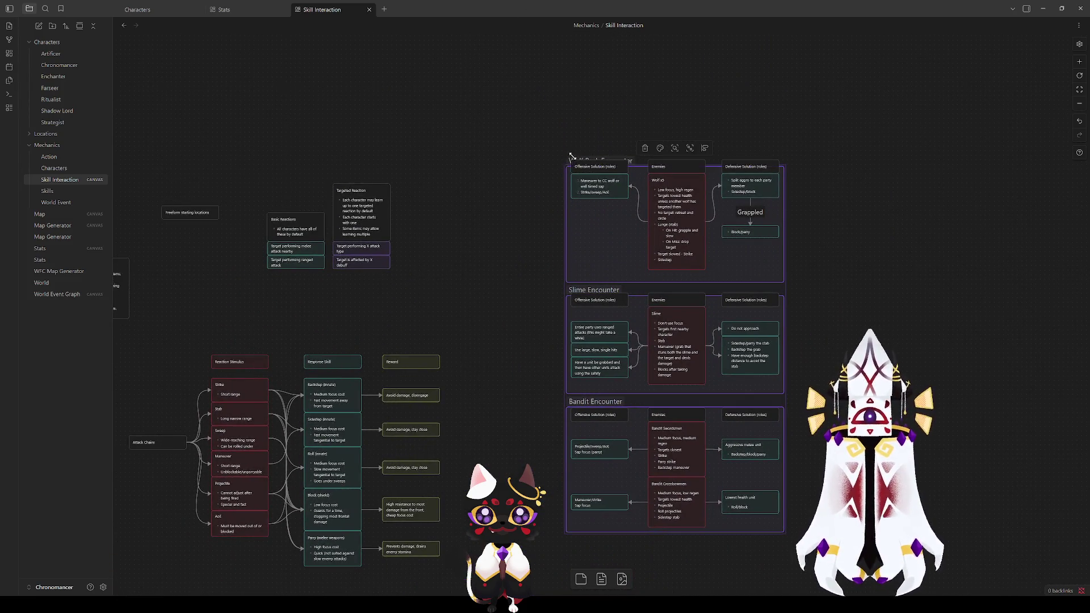
pyautogui.hotkey('ctrl', 'z')
pyautogui.moveTo(447, 201)
pyautogui.mouseDown()
pyautogui.moveTo(510, 473)
pyautogui.moveTo(493, 514)
pyautogui.mouseUp()
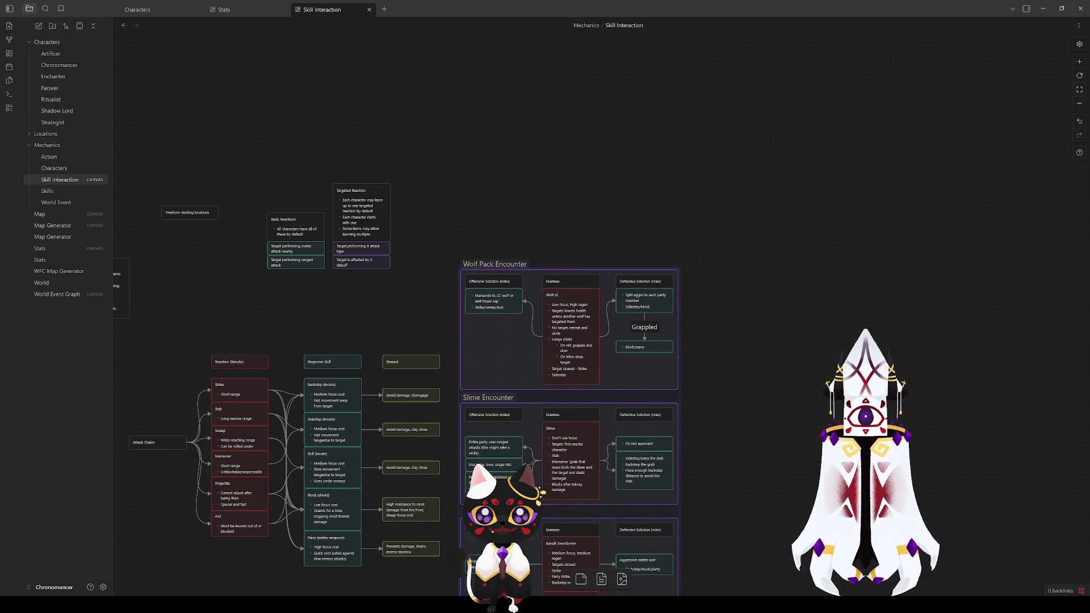
pyautogui.moveTo(812, 397)
pyautogui.mouseDown()
pyautogui.moveTo(846, 275)
pyautogui.moveTo(848, 319)
pyautogui.mouseUp()
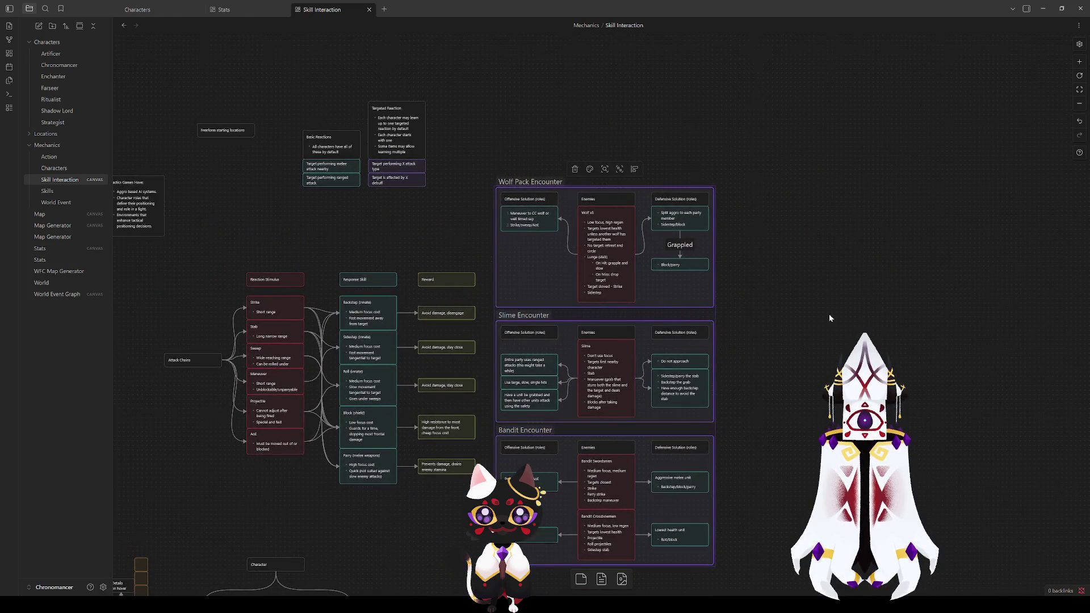
# Move the Basic and Targeted Reaction cards down and delete the Freeform starting locations card
pyautogui.click(700, 128)
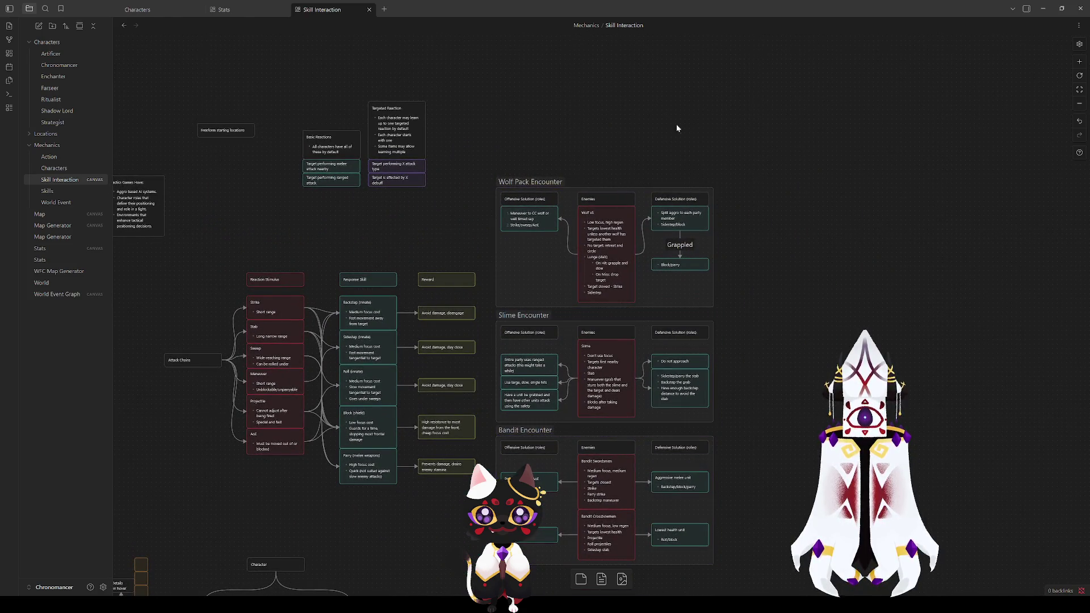
pyautogui.moveTo(458, 221); pyautogui.dragTo(291, 66)
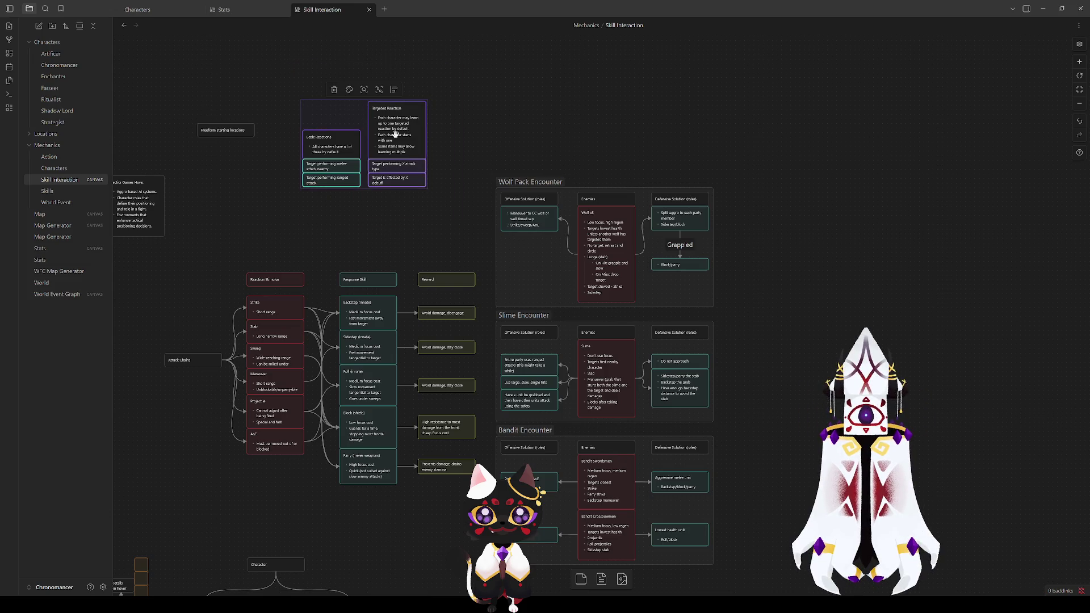
pyautogui.moveTo(394, 128); pyautogui.dragTo(402, 182)
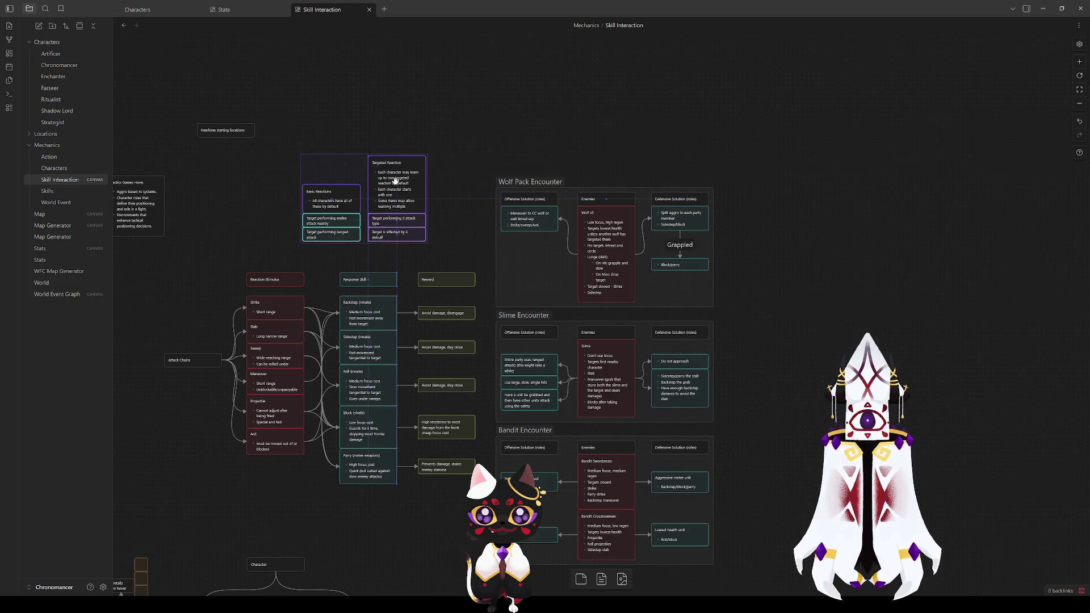
pyautogui.click(308, 81)
pyautogui.moveTo(218, 129); pyautogui.dragTo(248, 232)
pyautogui.press('Delete')
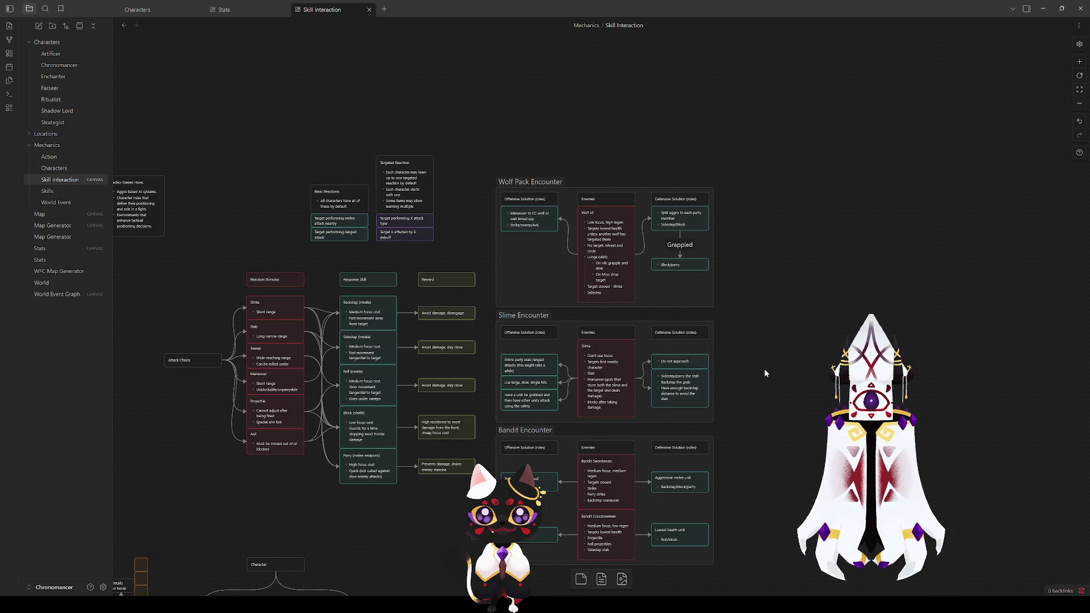
# Pan the canvas to survey the layout after removing the Freeform card
pyautogui.moveTo(373, 523)
pyautogui.mouseDown()
pyautogui.moveTo(389, 389)
pyautogui.moveTo(639, 370)
pyautogui.moveTo(708, 348)
pyautogui.moveTo(543, 315)
pyautogui.moveTo(146, 479)
pyautogui.moveTo(319, 479)
pyautogui.moveTo(348, 491)
pyautogui.mouseUp()
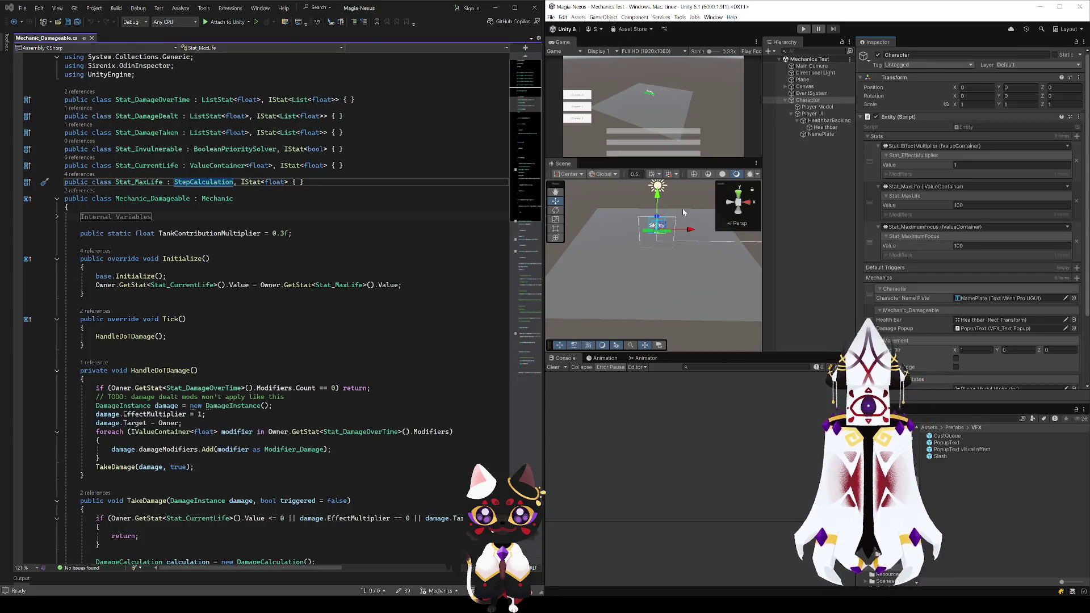
# Set the Character's Y position to 0 and lower the Plane to Y -0.59 beneath it
pyautogui.moveTo(658, 201); pyautogui.dragTo(660, 196)
pyautogui.click(1022, 89)
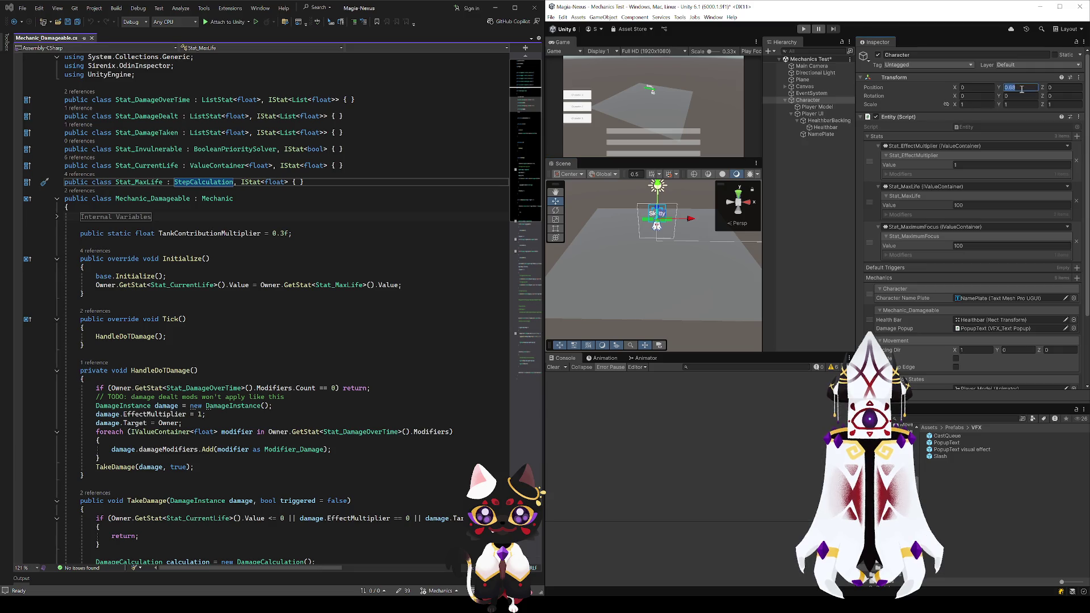
pyautogui.write('0')
pyautogui.click(687, 265)
pyautogui.moveTo(660, 217); pyautogui.dragTo(658, 227)
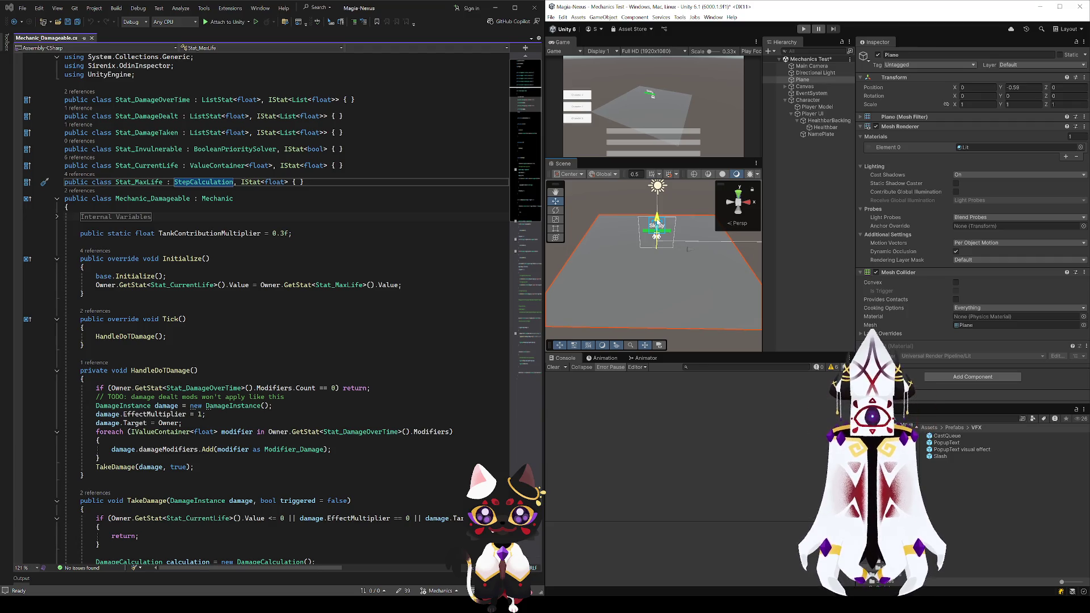
pyautogui.click(814, 101)
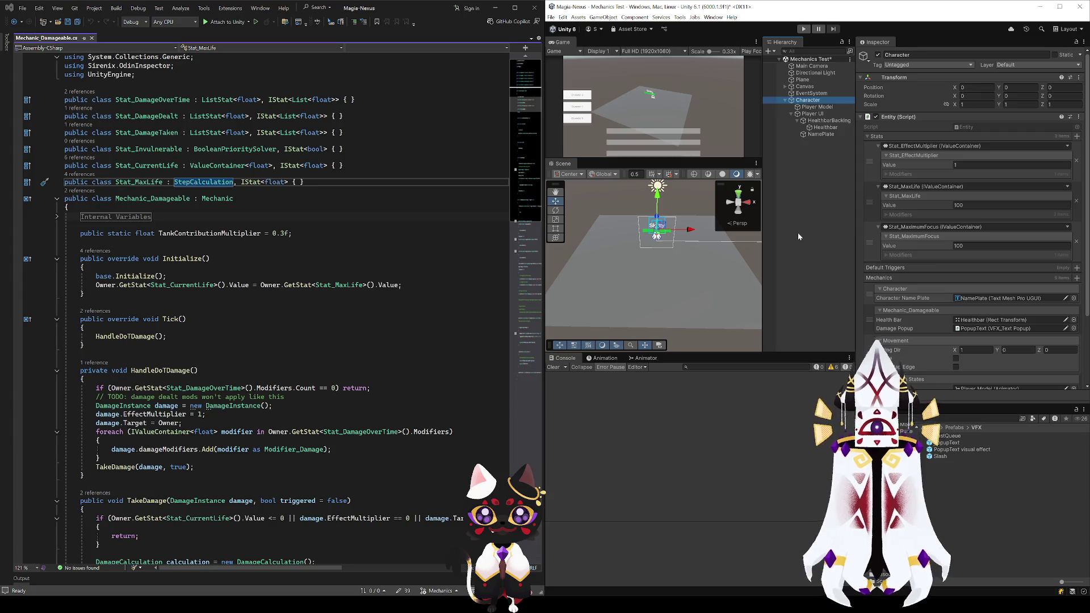
pyautogui.hotkey('alt', 'Tab')
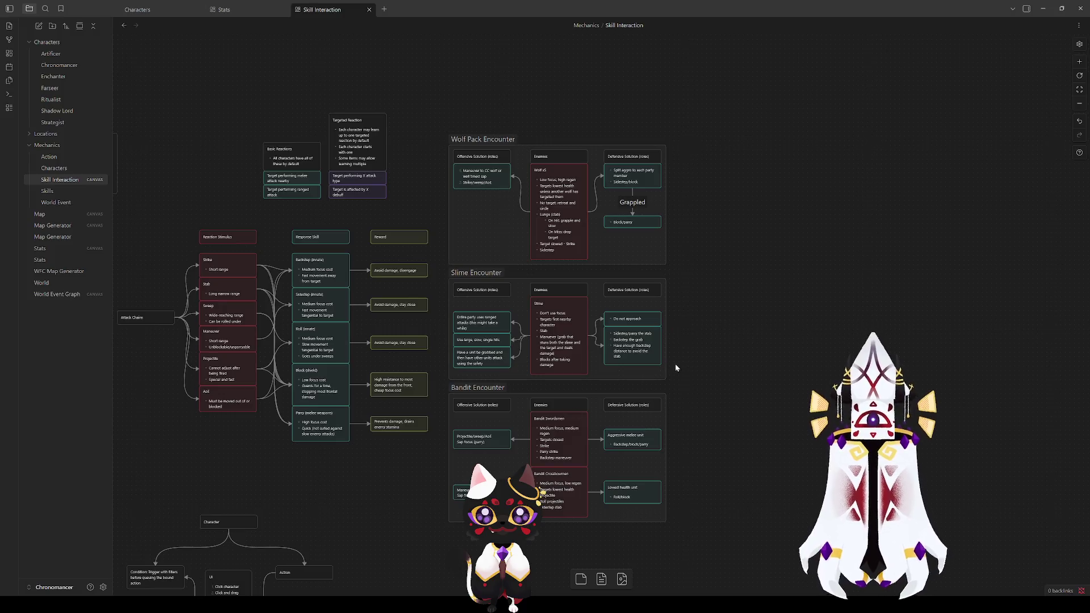
# Zoom in and pan past the reaction flowchart until the Wolf Pack and Slime encounters fill the view
pyautogui.scroll(-2, 676, 366)
pyautogui.hscroll(-2, 560, 342)
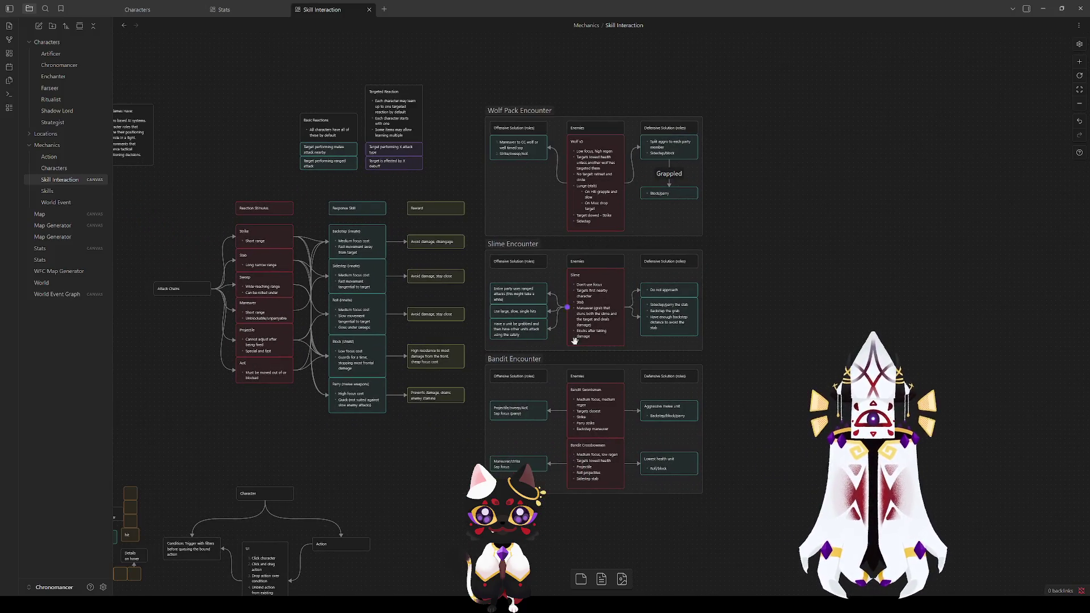
pyautogui.keyDown('ctrl'); pyautogui.scroll(5, 619, 355); pyautogui.keyUp('ctrl')
pyautogui.click(570, 241)
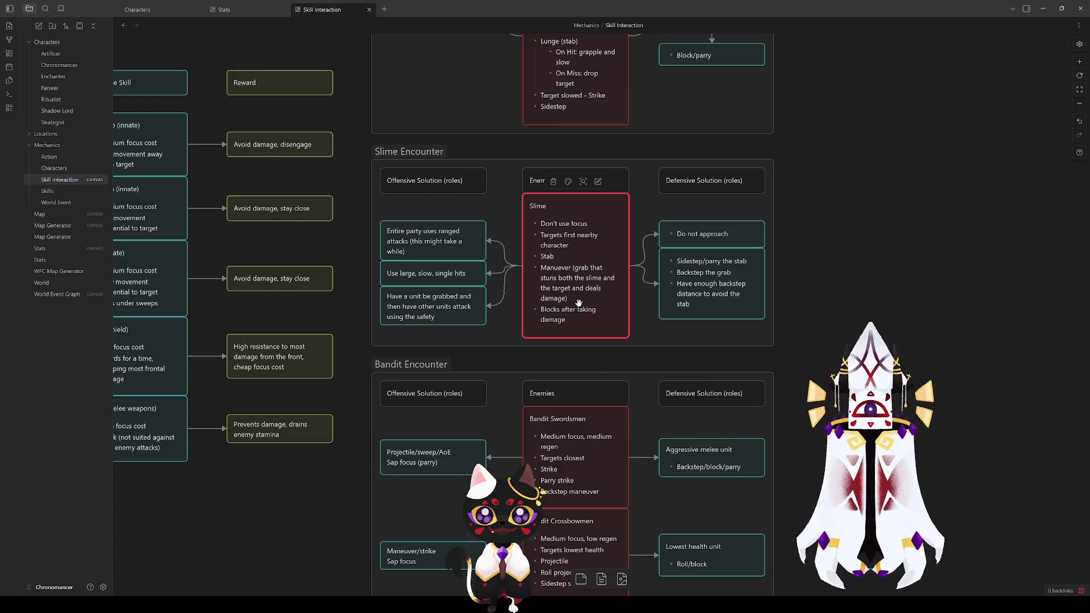
pyautogui.click(861, 286)
pyautogui.moveTo(834, 351)
pyautogui.mouseDown()
pyautogui.moveTo(817, 258)
pyautogui.moveTo(815, 318)
pyautogui.mouseUp()
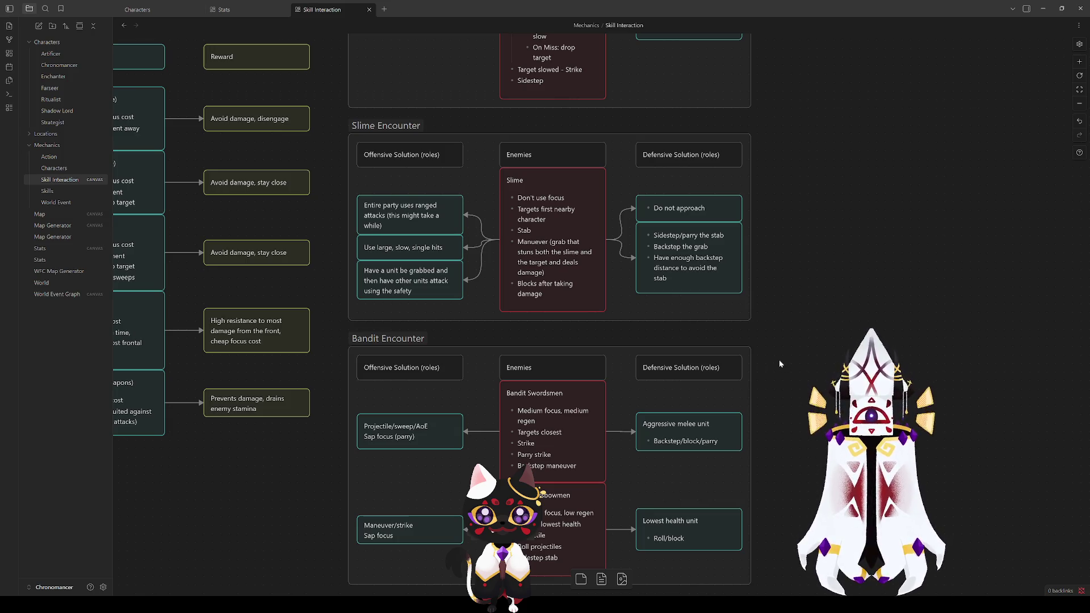
pyautogui.moveTo(311, 476)
pyautogui.mouseDown()
pyautogui.moveTo(385, 440)
pyautogui.moveTo(784, 321)
pyautogui.moveTo(802, 514)
pyautogui.moveTo(765, 531)
pyautogui.moveTo(767, 522)
pyautogui.moveTo(447, 466)
pyautogui.moveTo(163, 469)
pyautogui.moveTo(183, 469)
pyautogui.mouseUp()
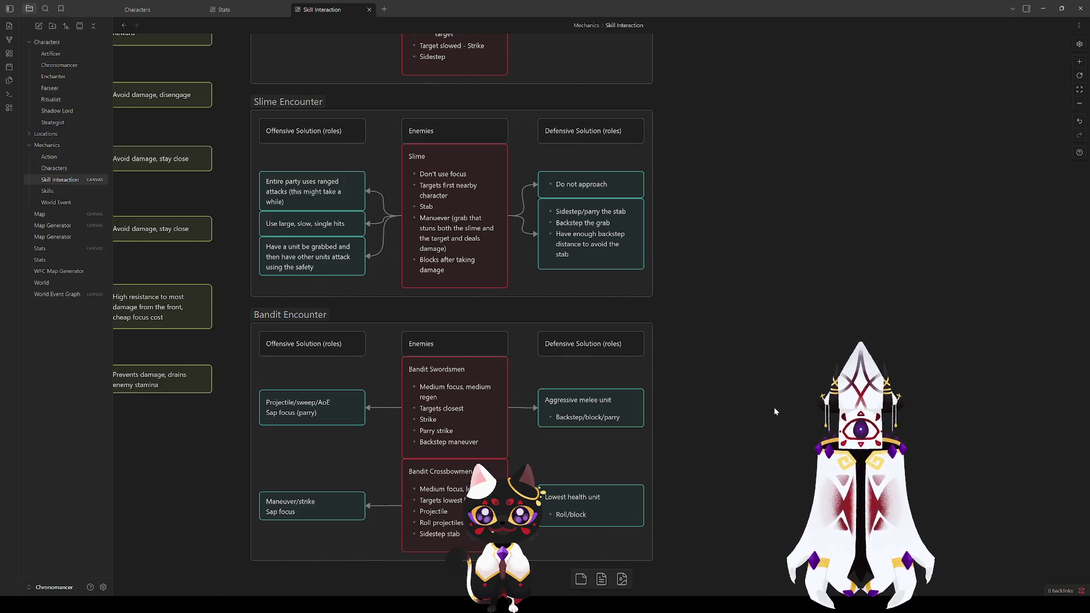
pyautogui.moveTo(705, 421)
pyautogui.mouseDown()
pyautogui.moveTo(705, 489)
pyautogui.moveTo(591, 412)
pyautogui.moveTo(477, 197)
pyautogui.moveTo(878, 475)
pyautogui.mouseUp()
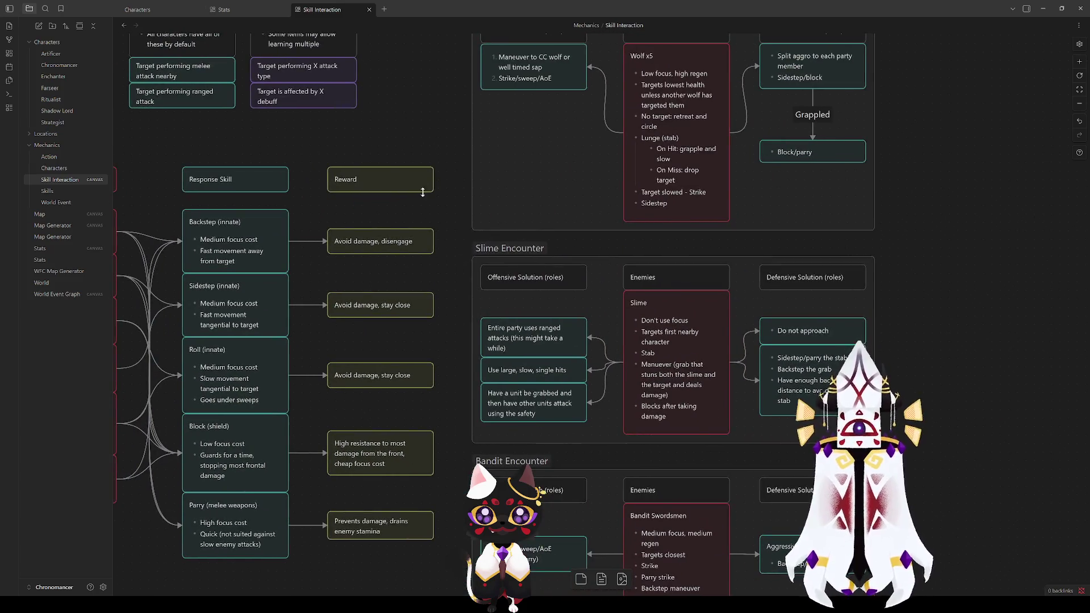
pyautogui.moveTo(420, 156)
pyautogui.mouseDown()
pyautogui.moveTo(627, 425)
pyautogui.moveTo(787, 436)
pyautogui.moveTo(1075, 341)
pyautogui.moveTo(0, 237)
pyautogui.moveTo(240, 249)
pyautogui.mouseUp()
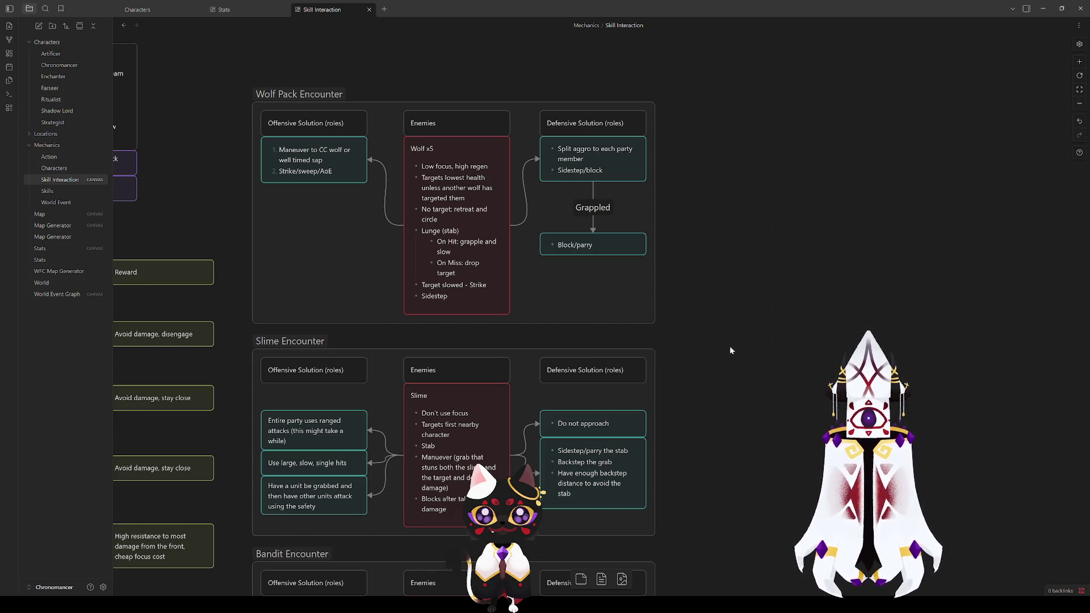
pyautogui.scroll(-5, 730, 351)
pyautogui.click(586, 352)
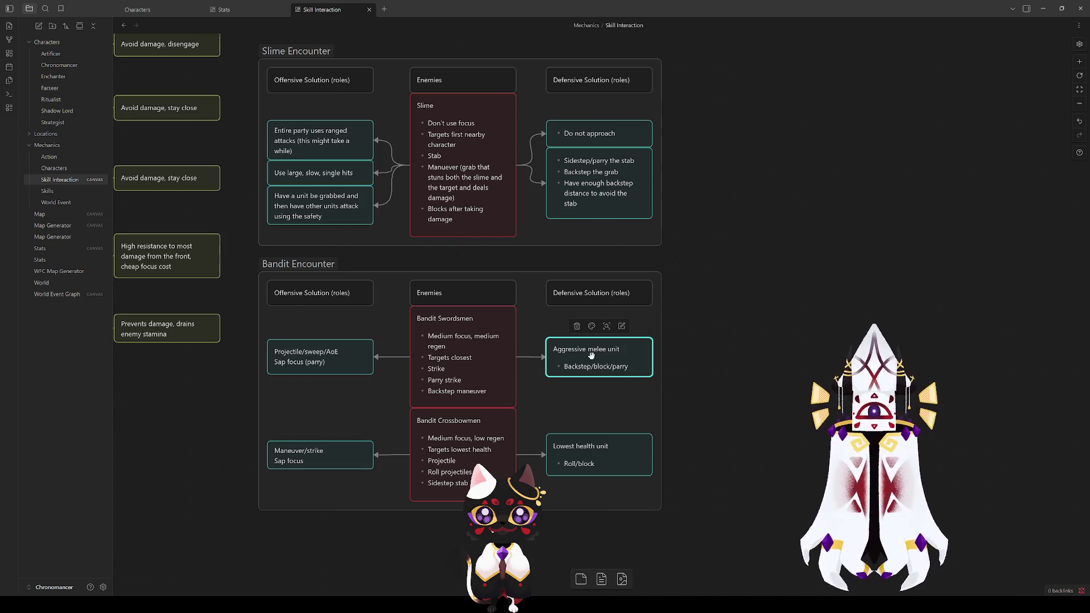
pyautogui.click(657, 466)
pyautogui.click(465, 454)
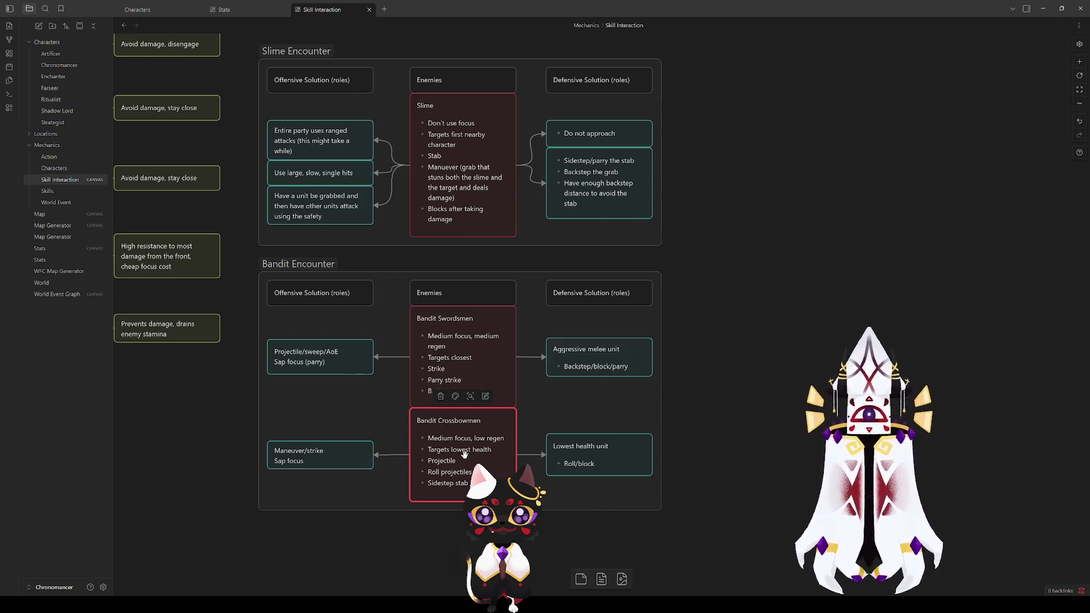
pyautogui.click(454, 336)
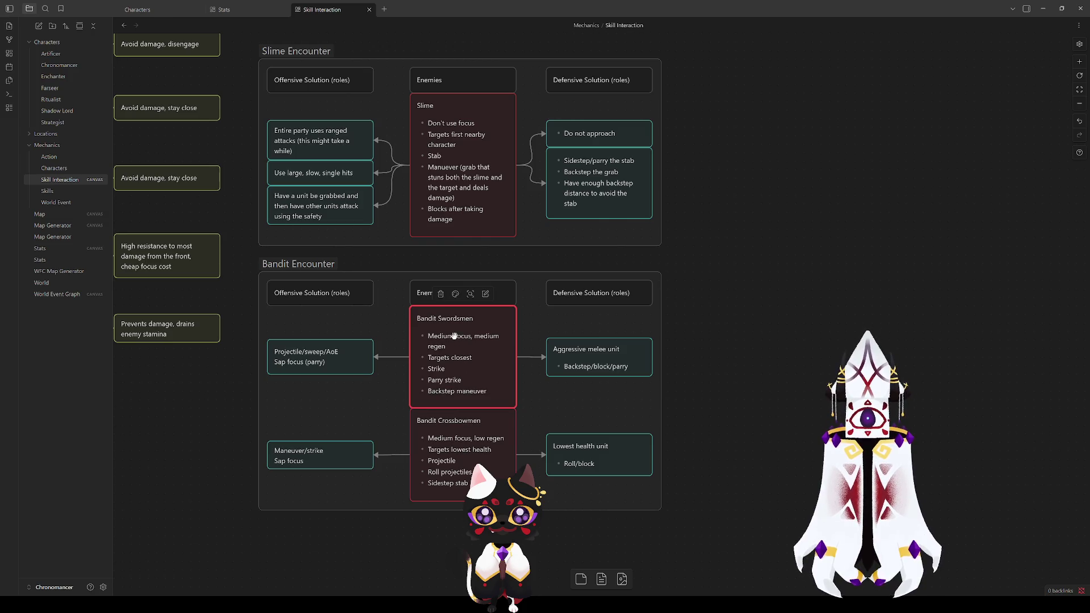
pyautogui.click(747, 343)
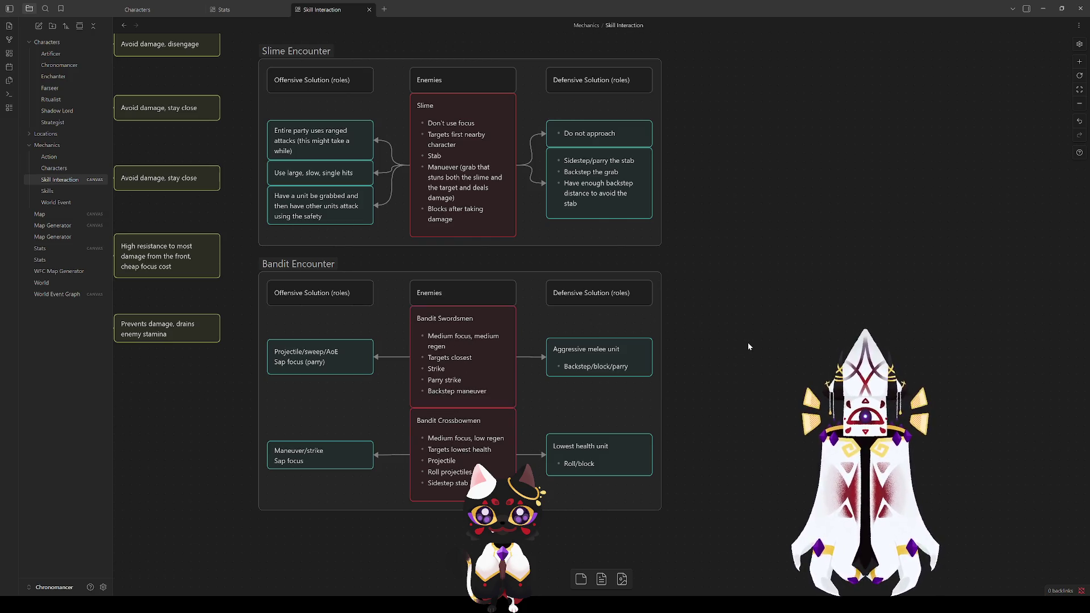
pyautogui.click(443, 367)
pyautogui.click(454, 454)
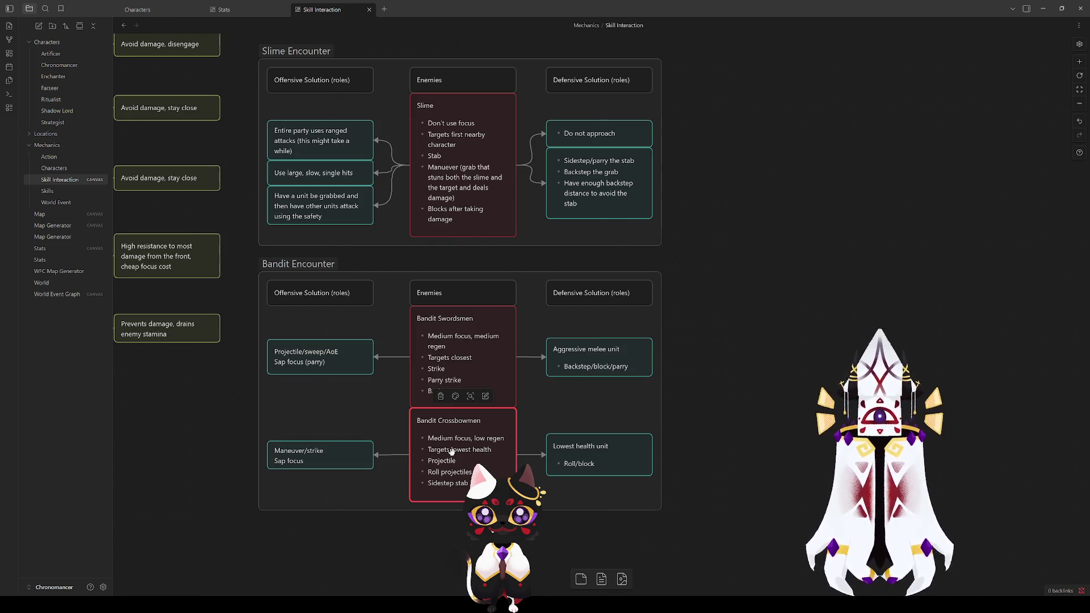
pyautogui.click(749, 387)
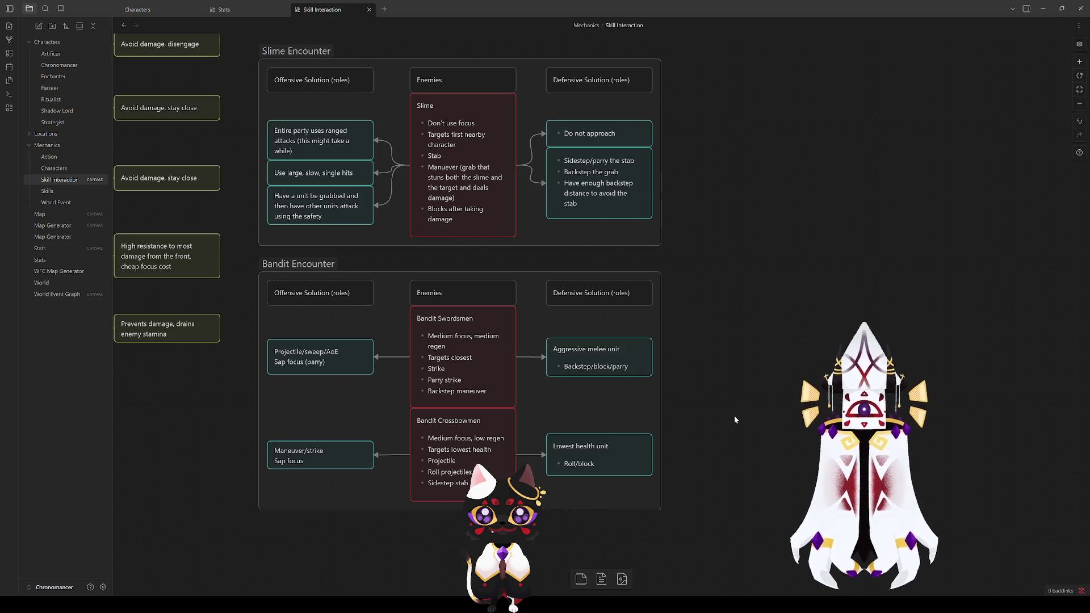
pyautogui.scroll(5, 760, 99)
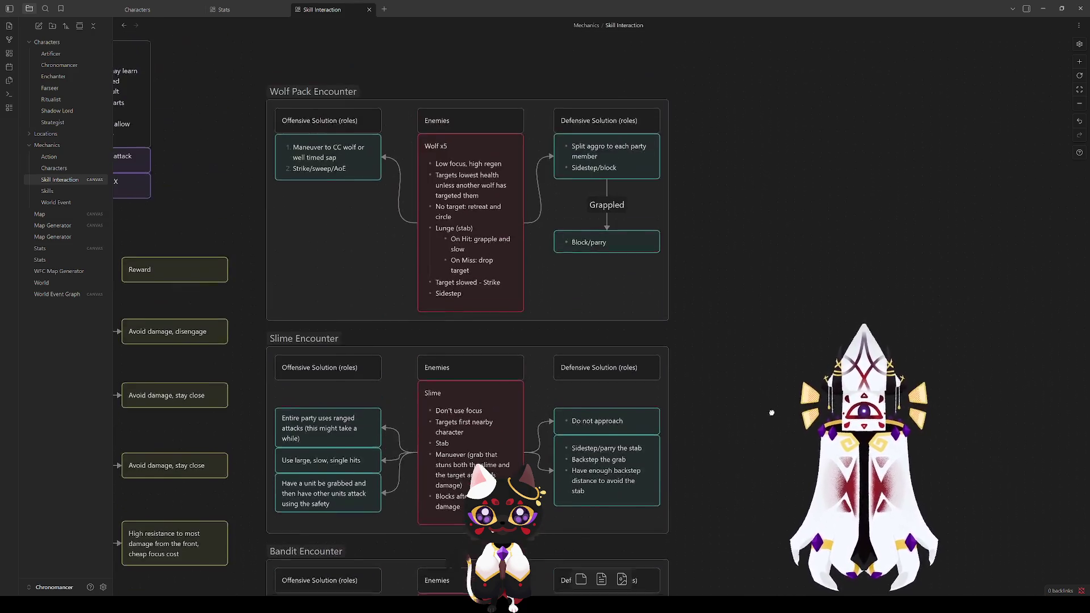
# Change the Wolf x5 node's 'No target' line to 'retreat, circle, and look for target'
pyautogui.click(453, 258)
pyautogui.click(453, 258)
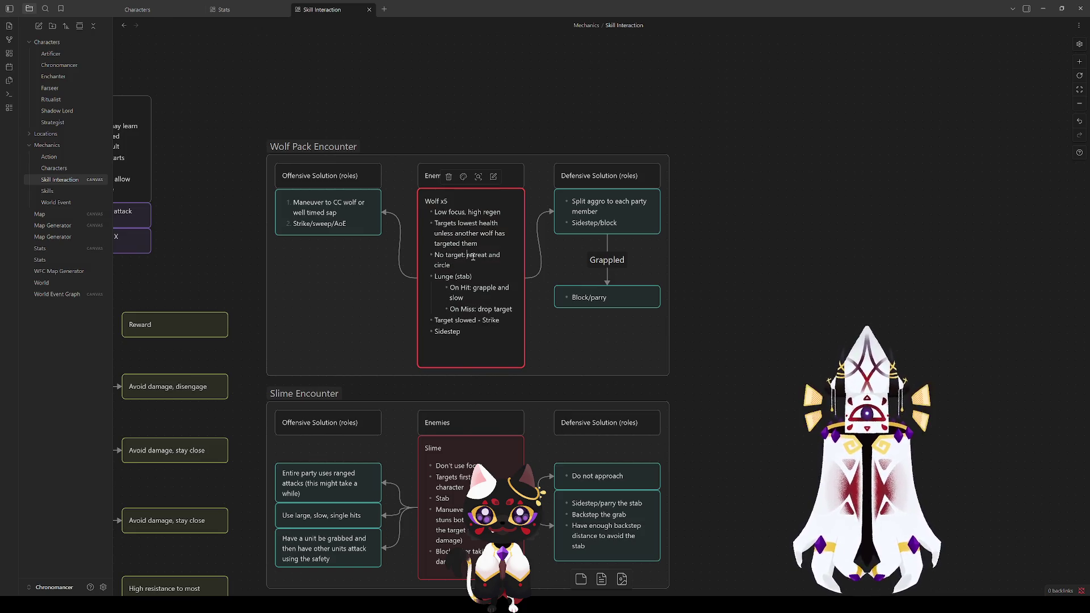
pyautogui.press('BackSpace')
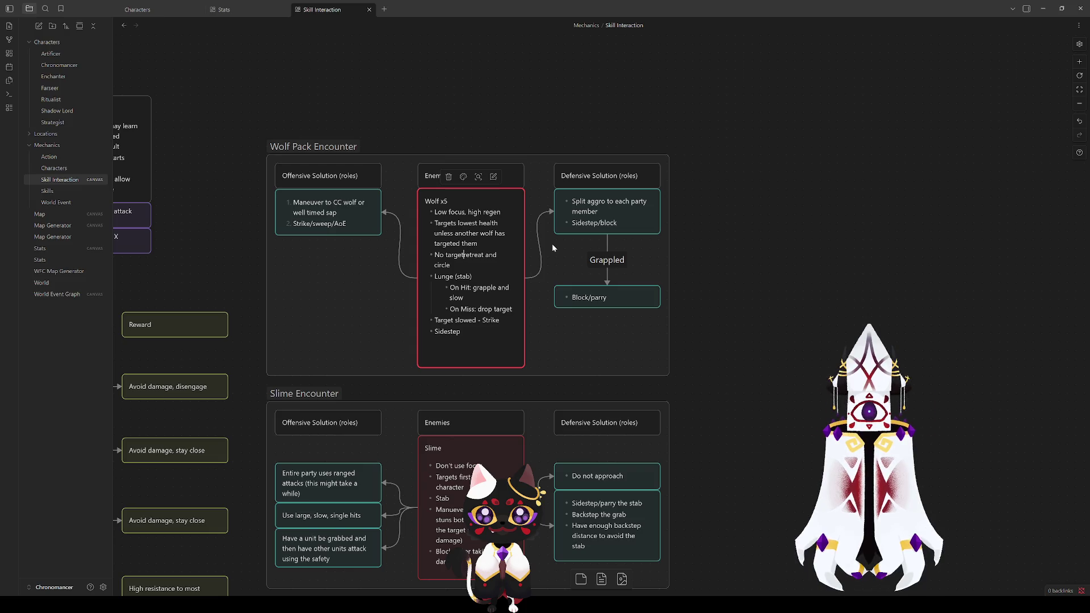
pyautogui.write(':')
pyautogui.press('Down')
pyautogui.press('Left')
pyautogui.press('Left')
pyautogui.press('Left')
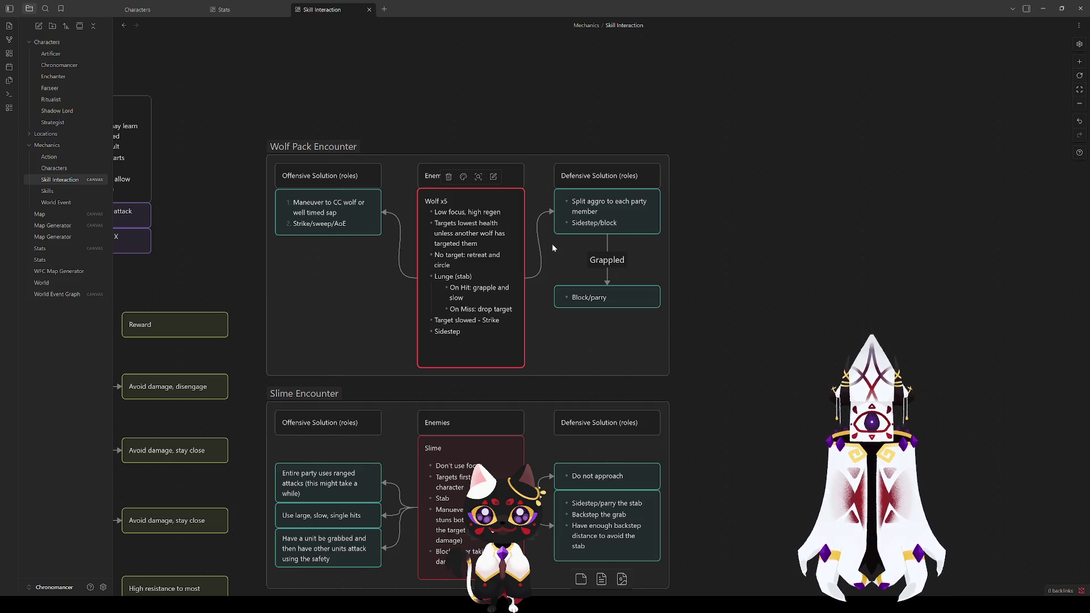
pyautogui.press('BackSpace')
pyautogui.press('BackSpace')
pyautogui.press('BackSpace')
pyautogui.write(',')
pyautogui.press('End')
pyautogui.write(', an')
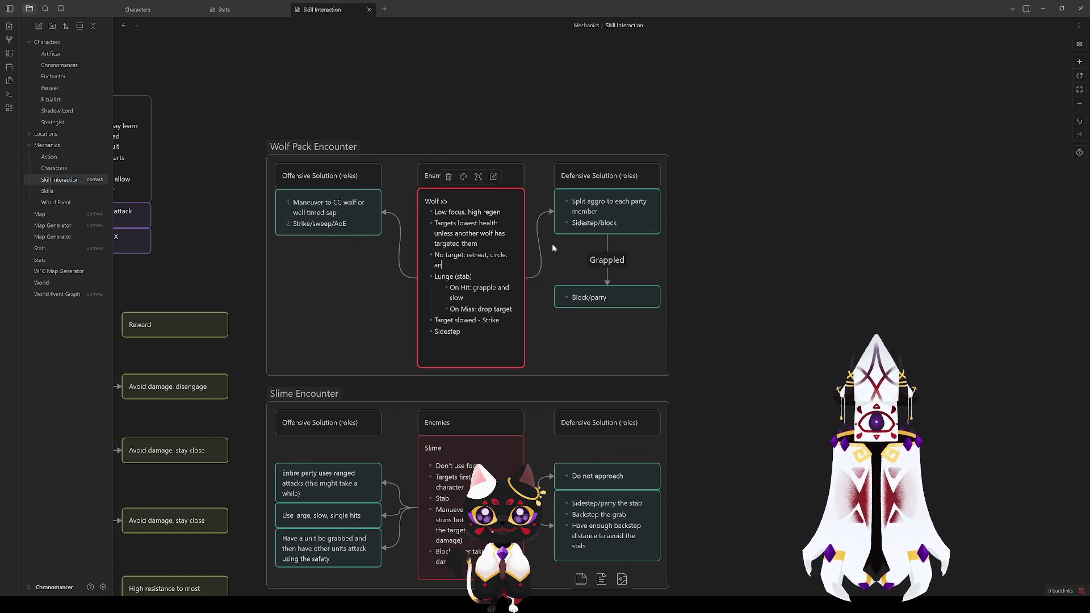
pyautogui.write('d look for target')
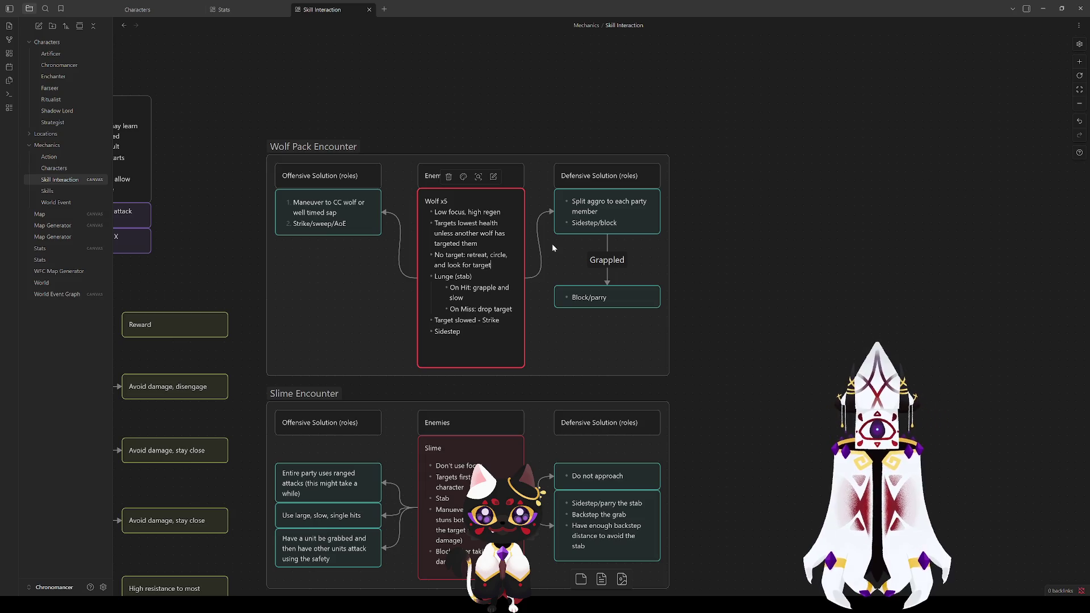
pyautogui.click(728, 260)
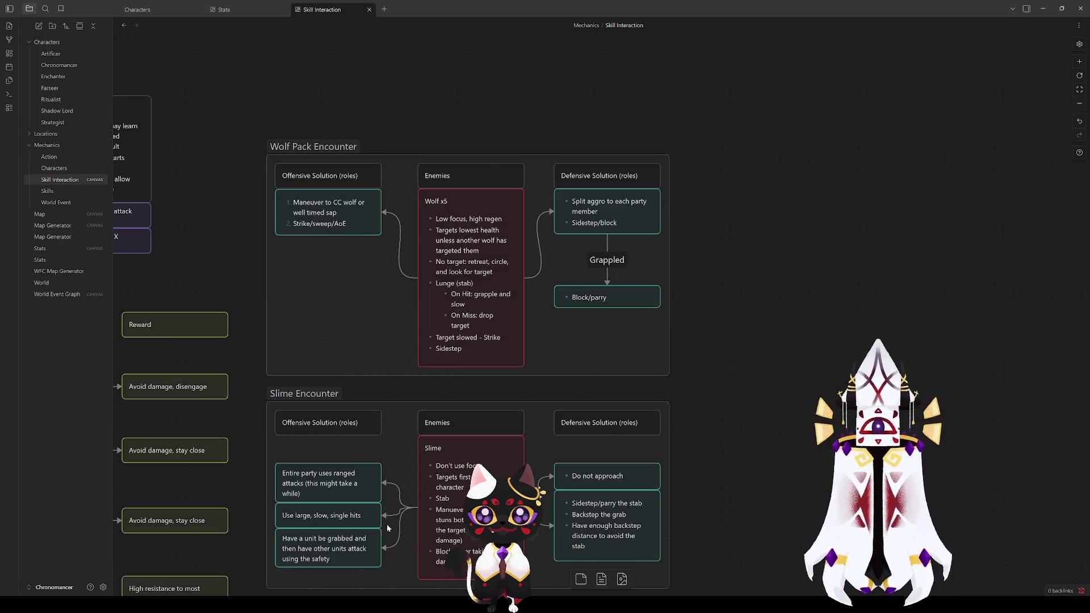
pyautogui.moveTo(467, 376)
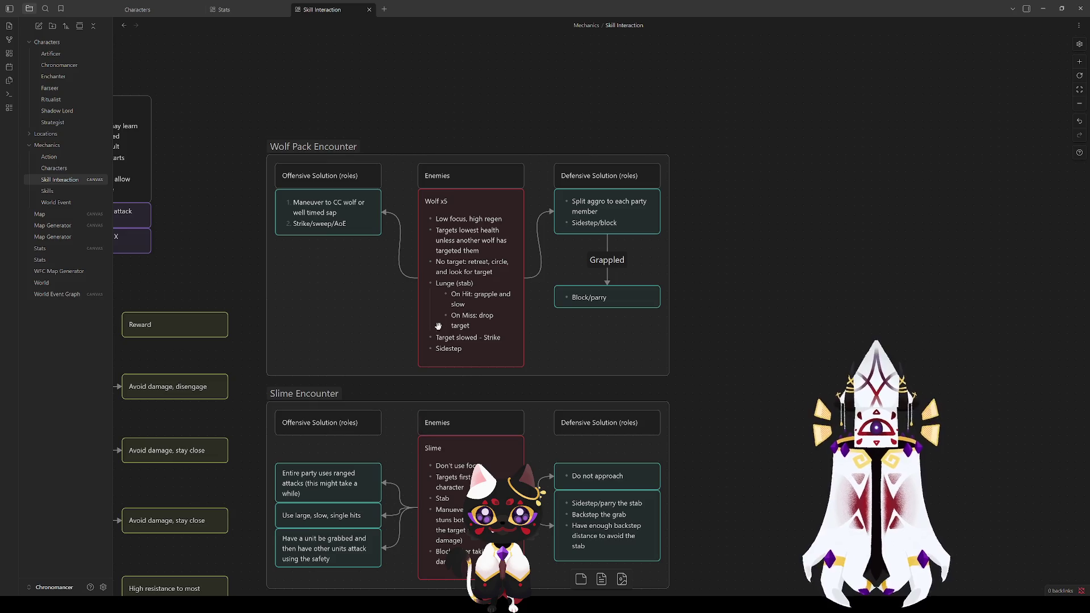
pyautogui.scroll(-3, 823, 474)
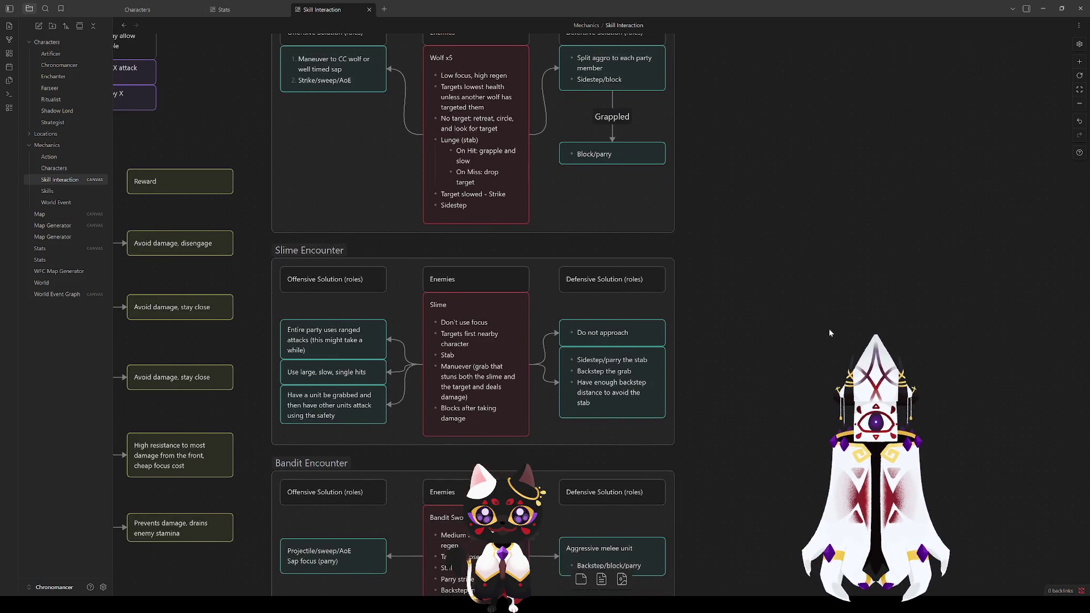
pyautogui.click(476, 370)
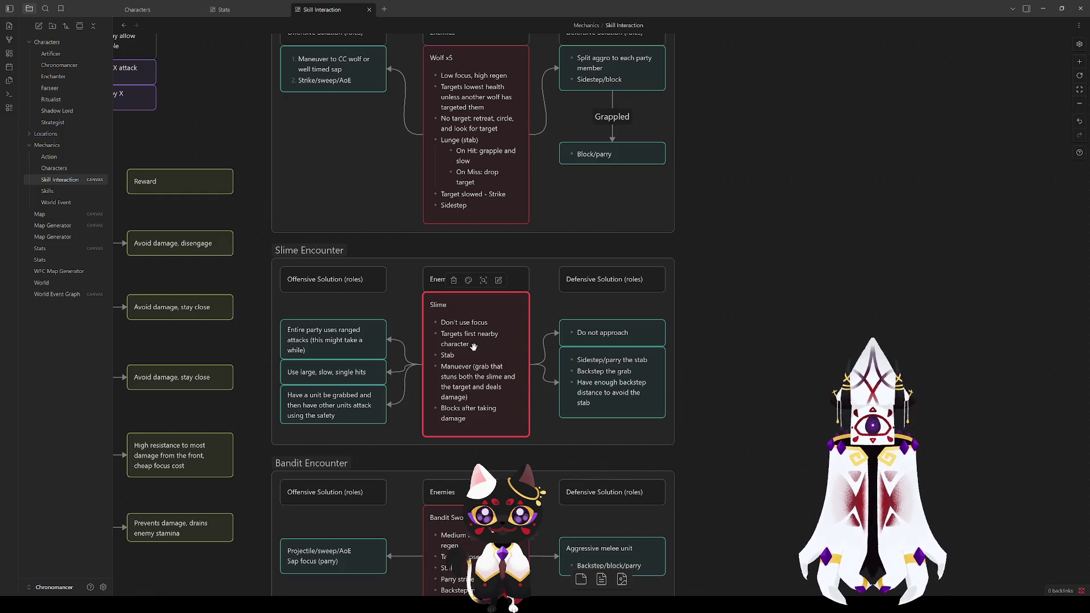
pyautogui.doubleClick(474, 347)
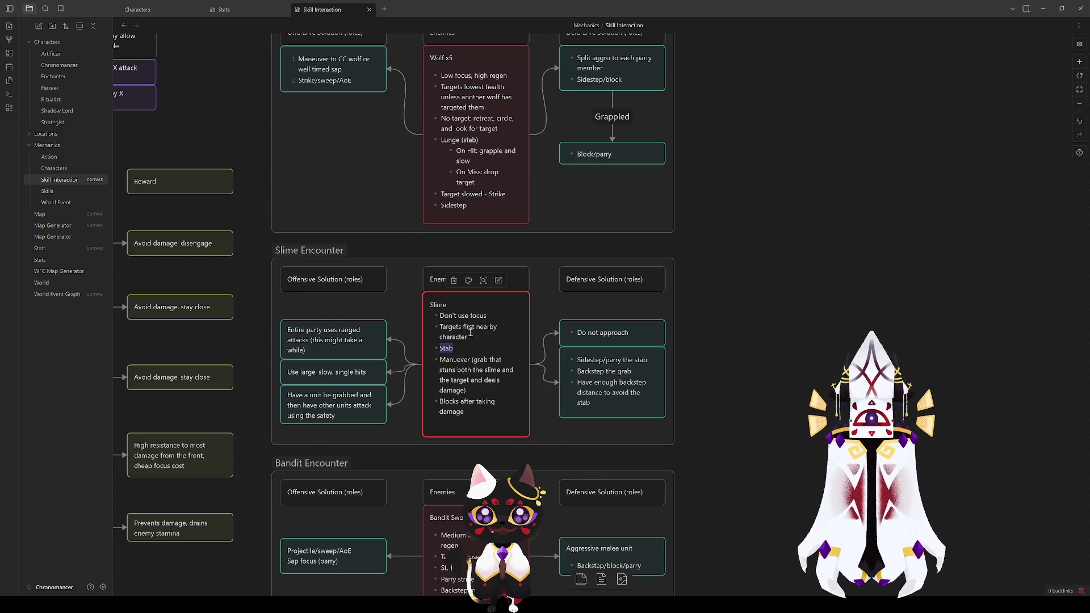
pyautogui.click(469, 356)
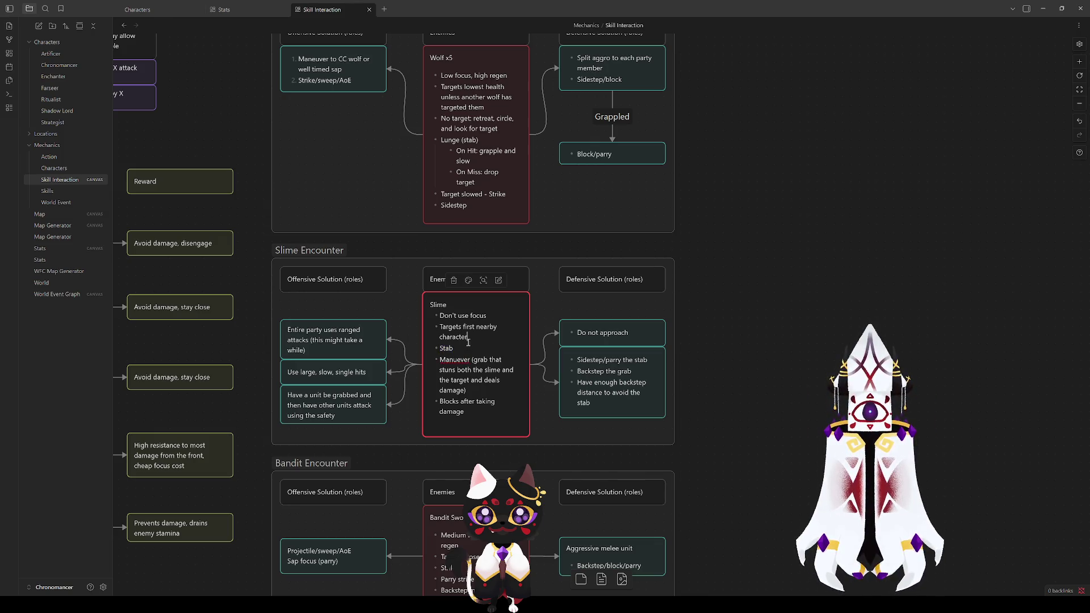
pyautogui.click(619, 431)
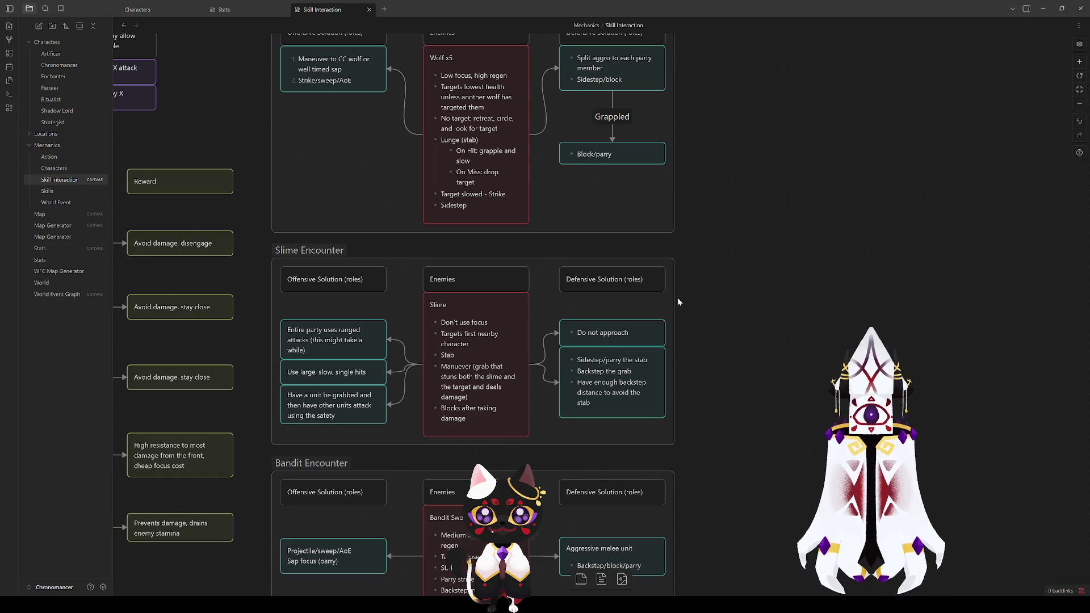
pyautogui.moveTo(717, 420); pyautogui.dragTo(714, 282)
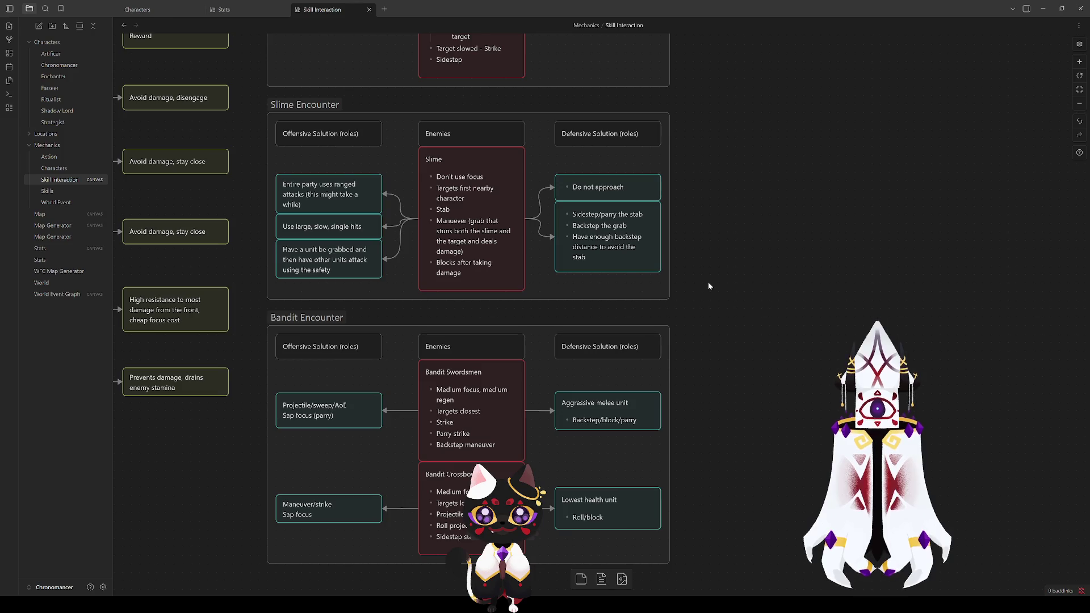
pyautogui.click(317, 416)
pyautogui.click(329, 499)
pyautogui.click(219, 504)
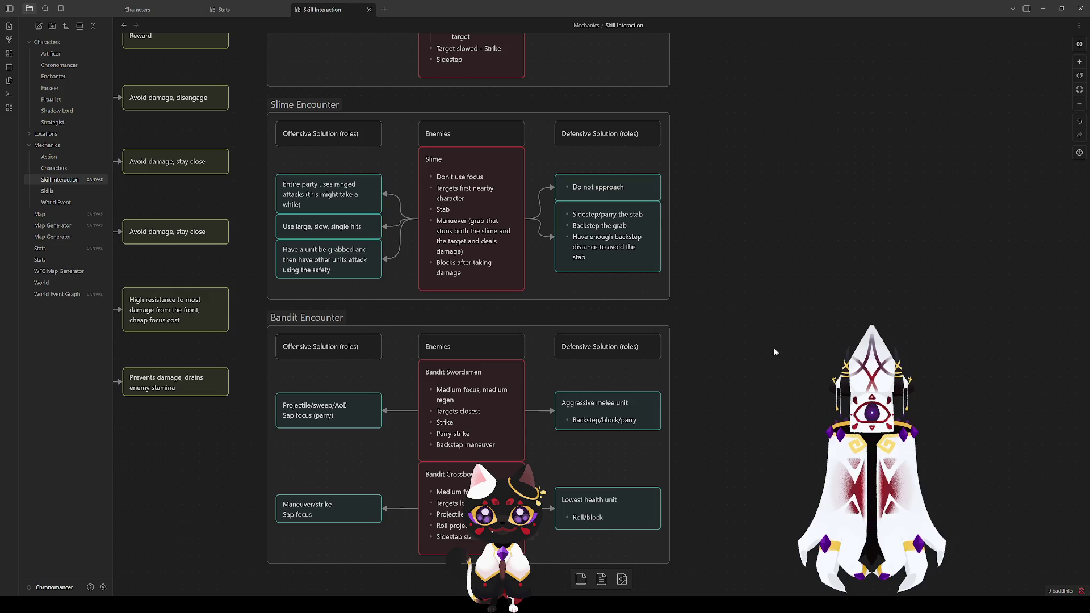
pyautogui.moveTo(730, 151); pyautogui.dragTo(733, 412)
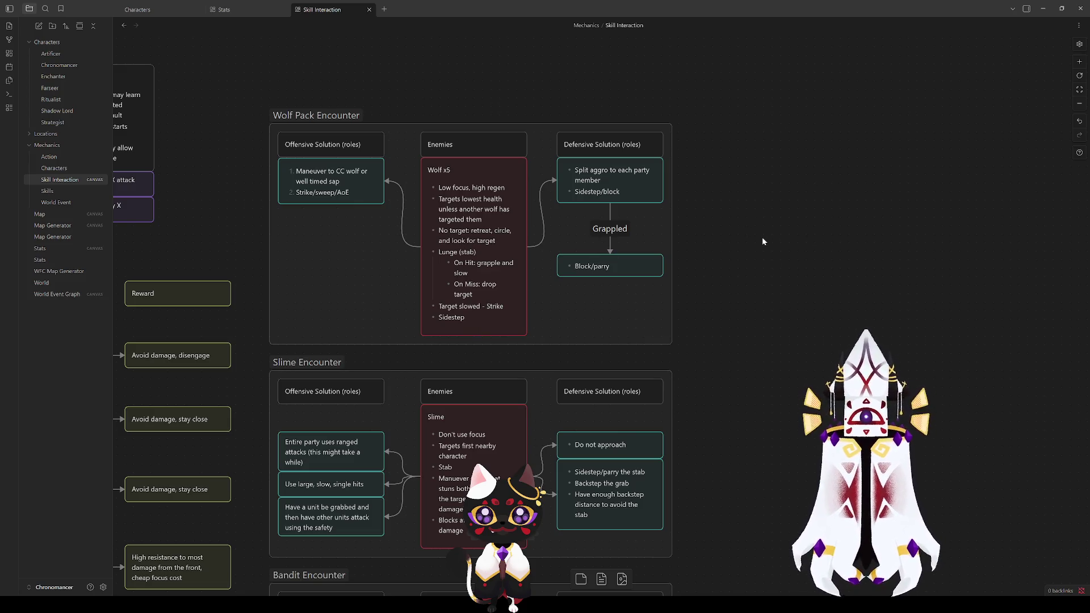
pyautogui.scroll(-5, 758, 464)
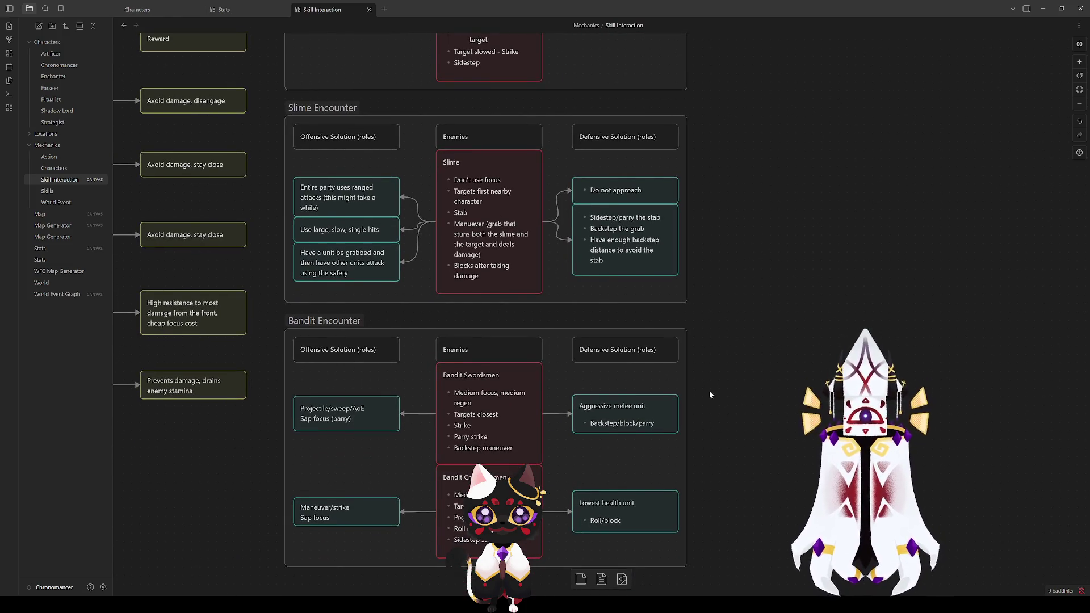
pyautogui.scroll(-1, 712, 374)
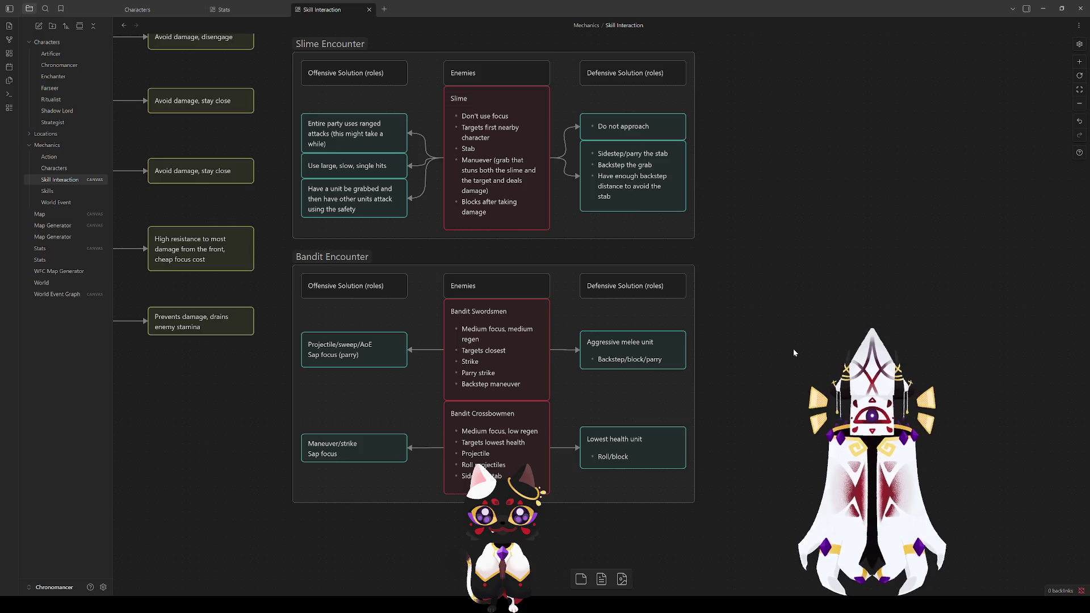
pyautogui.moveTo(764, 401)
pyautogui.mouseDown()
pyautogui.moveTo(754, 531)
pyautogui.moveTo(888, 202)
pyautogui.mouseUp()
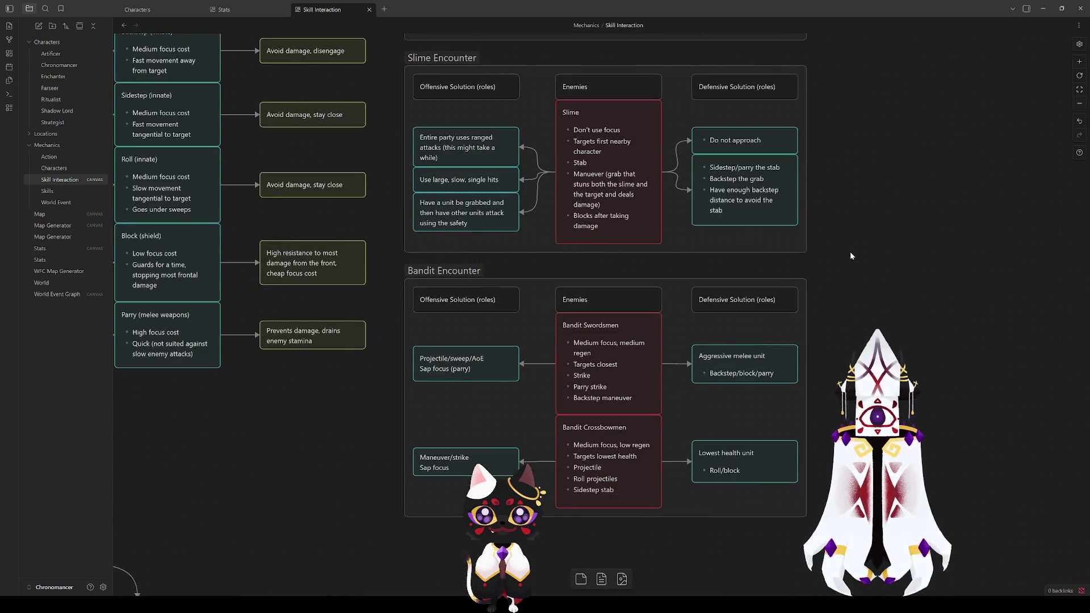
# Shift the three Slime offensive solution nodes slightly up
pyautogui.scroll(-5, 843, 251)
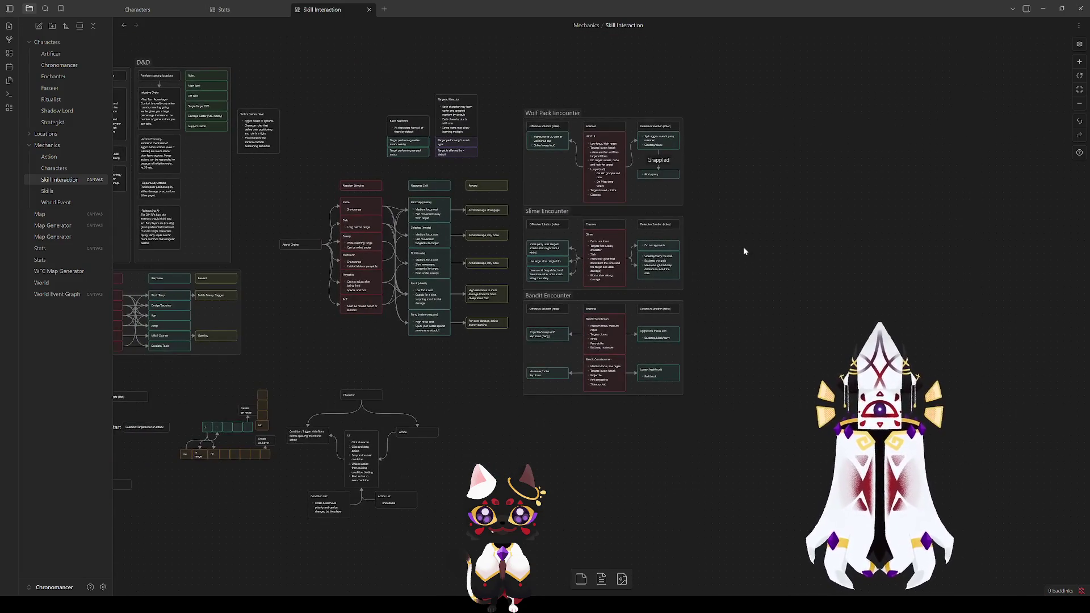
pyautogui.scroll(4, 744, 247)
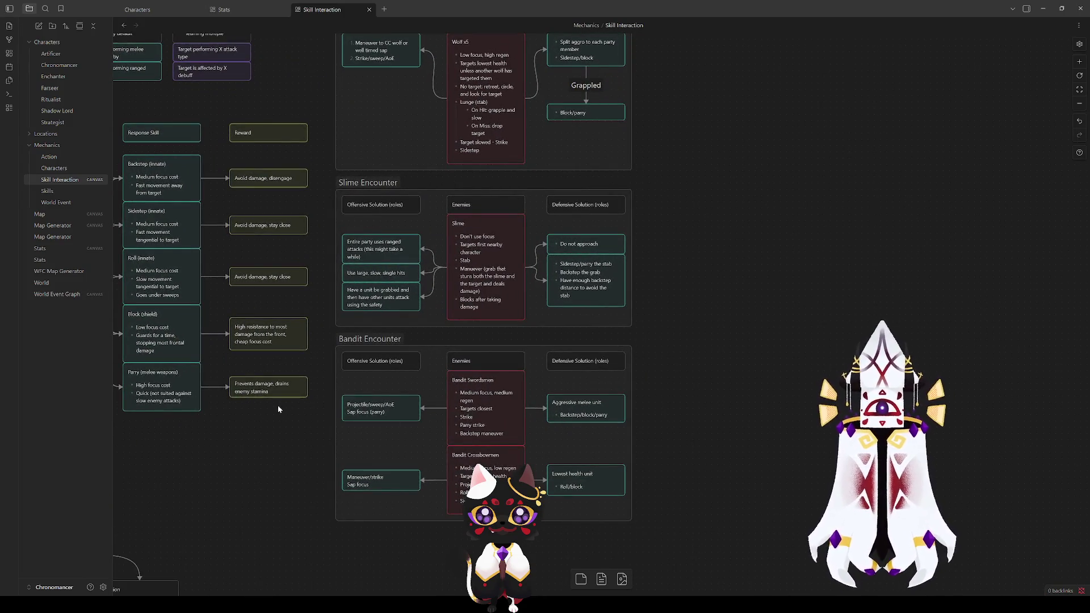
pyautogui.moveTo(203, 455); pyautogui.dragTo(281, 557)
pyautogui.moveTo(489, 420); pyautogui.dragTo(417, 332)
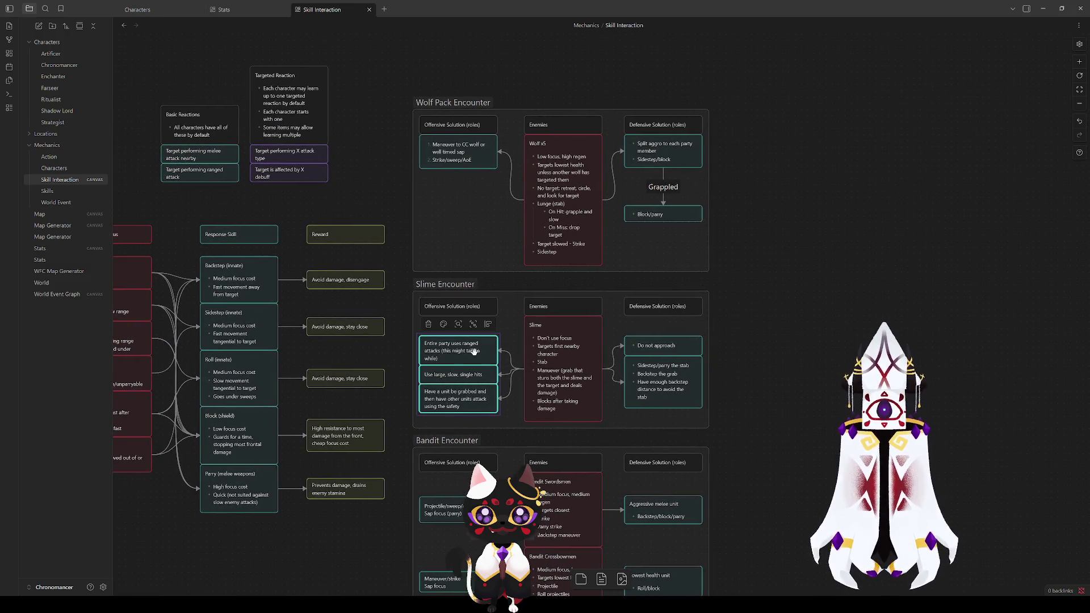
pyautogui.moveTo(454, 375); pyautogui.dragTo(455, 369)
# Nudge the two Slime defensive solution nodes slightly down to line up with the Slime node
pyautogui.moveTo(619, 334)
pyautogui.mouseDown()
pyautogui.moveTo(688, 414)
pyautogui.moveTo(707, 414)
pyautogui.mouseUp()
pyautogui.moveTo(660, 352); pyautogui.dragTo(661, 357)
pyautogui.click(829, 311)
pyautogui.scroll(-3, 761, 338)
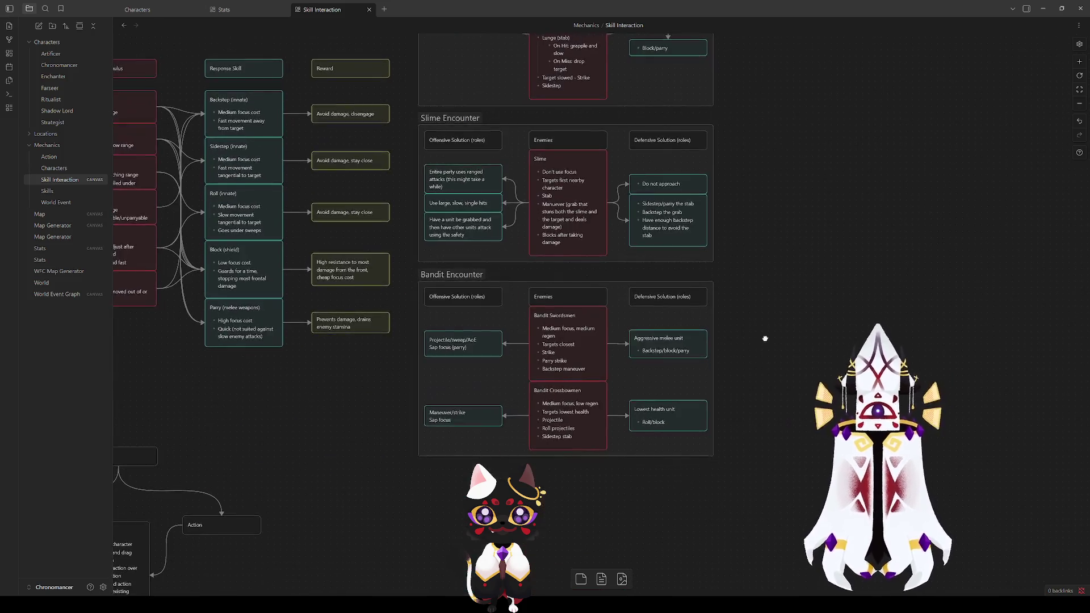
pyautogui.scroll(3, 769, 445)
pyautogui.moveTo(806, 520)
pyautogui.mouseDown()
pyautogui.moveTo(589, 275)
pyautogui.moveTo(422, 45)
pyautogui.mouseUp()
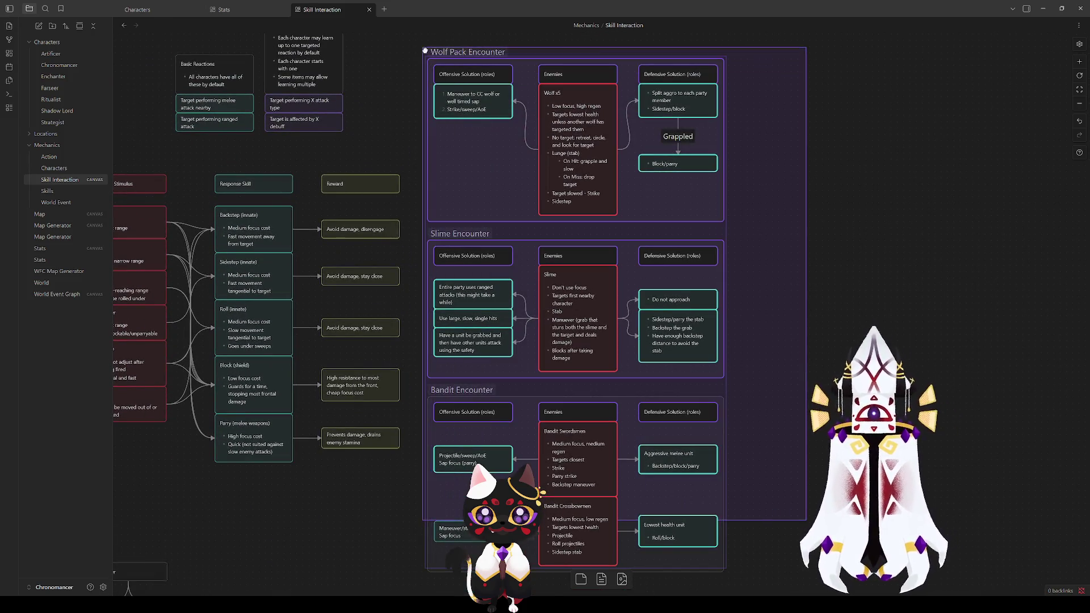
pyautogui.click(838, 292)
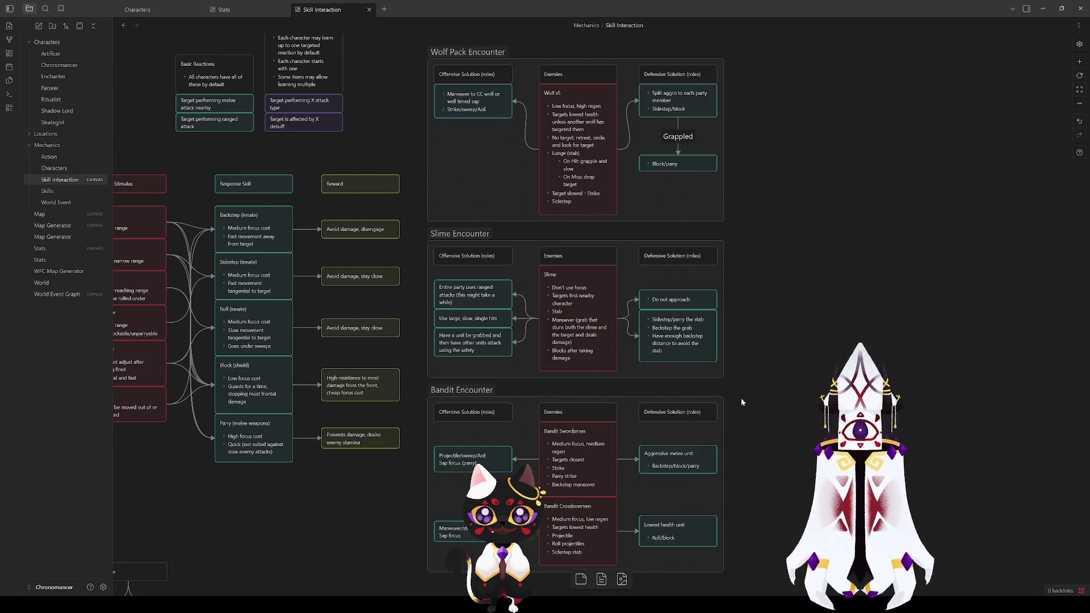
pyautogui.moveTo(740, 397); pyautogui.dragTo(963, 231)
pyautogui.moveTo(417, 376)
pyautogui.mouseDown()
pyautogui.moveTo(639, 146)
pyautogui.moveTo(485, 493)
pyautogui.moveTo(467, 590)
pyautogui.mouseUp()
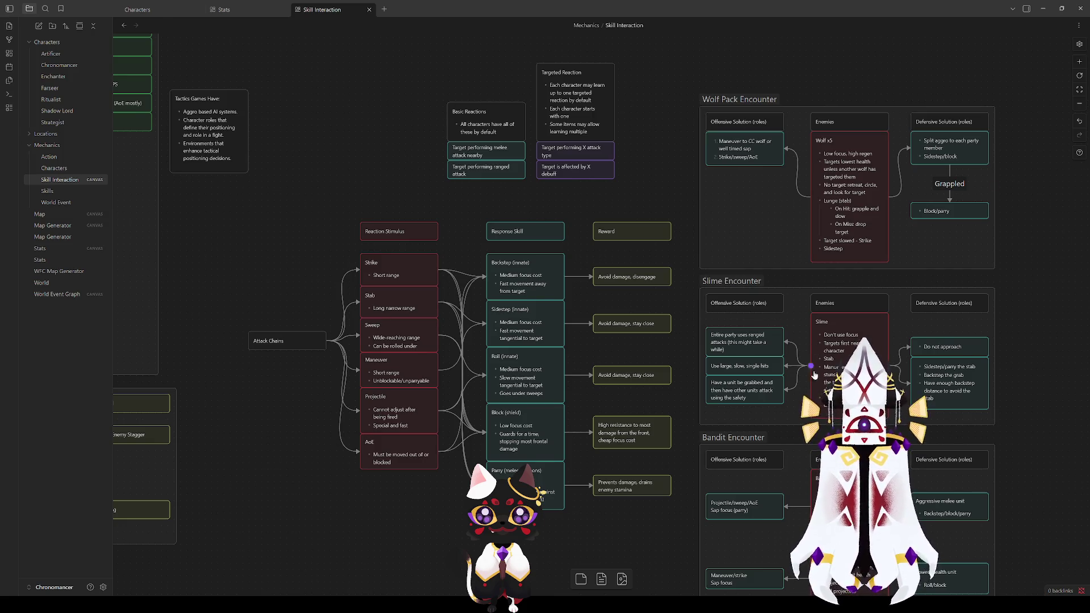
pyautogui.hscroll(7, 813, 374)
pyautogui.scroll(-2, 814, 374)
pyautogui.moveTo(678, 527)
pyautogui.mouseDown()
pyautogui.moveTo(288, 331)
pyautogui.moveTo(668, 529)
pyautogui.mouseUp()
pyautogui.click(298, 377)
pyautogui.click(637, 533)
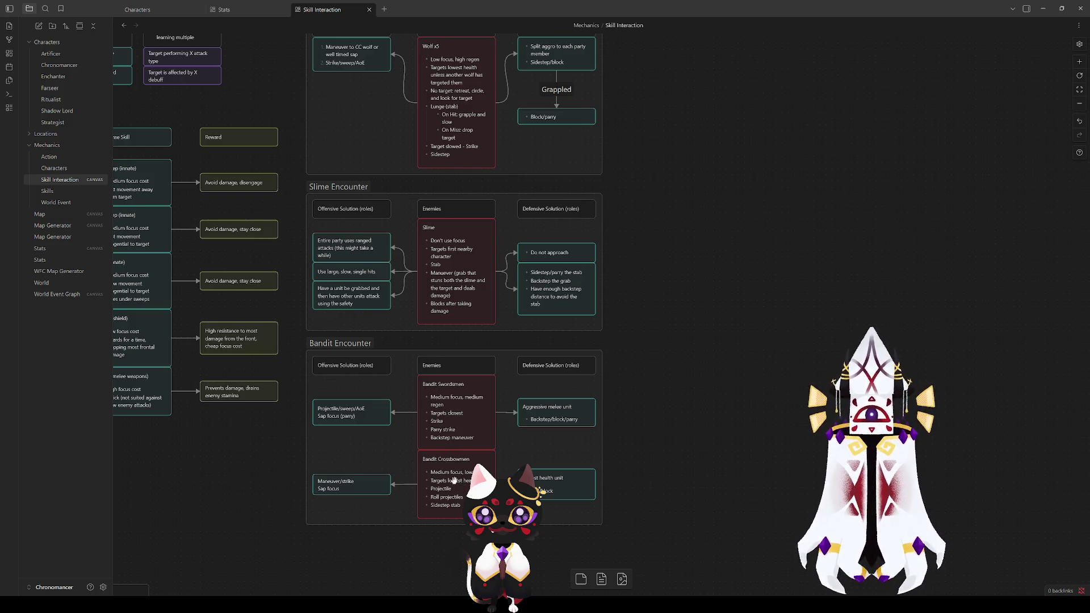
pyautogui.scroll(2, 538, 280)
pyautogui.hscroll(-1, 538, 280)
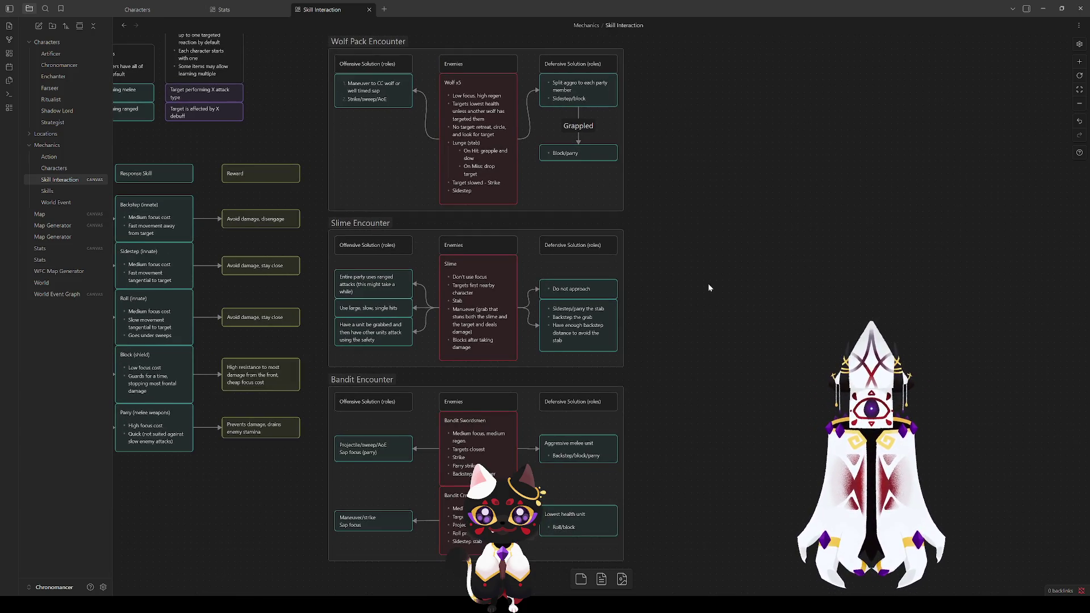
pyautogui.scroll(5, 708, 287)
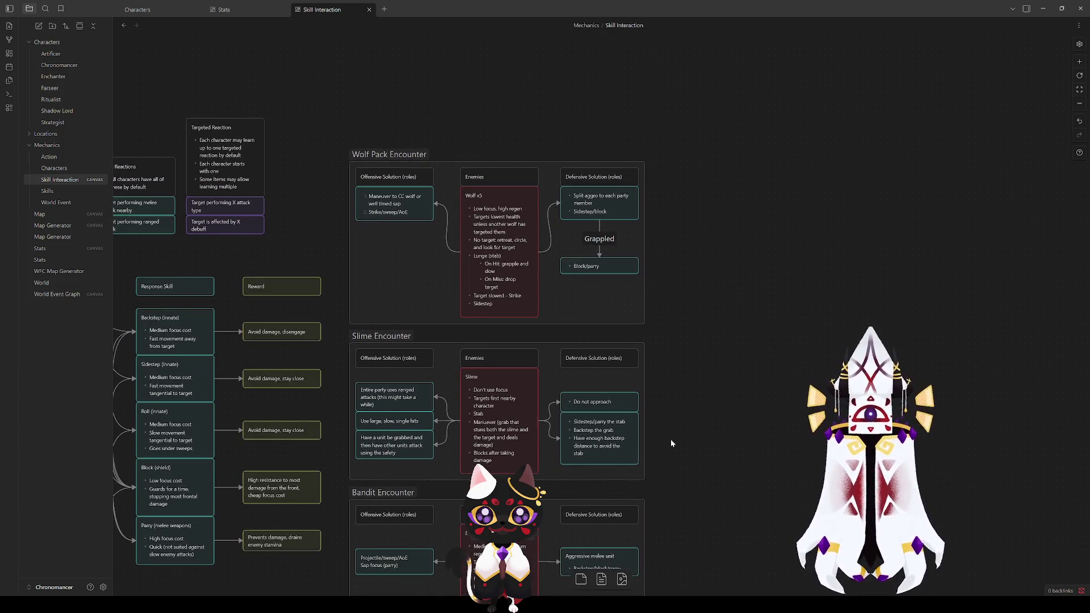
pyautogui.scroll(-5, 717, 335)
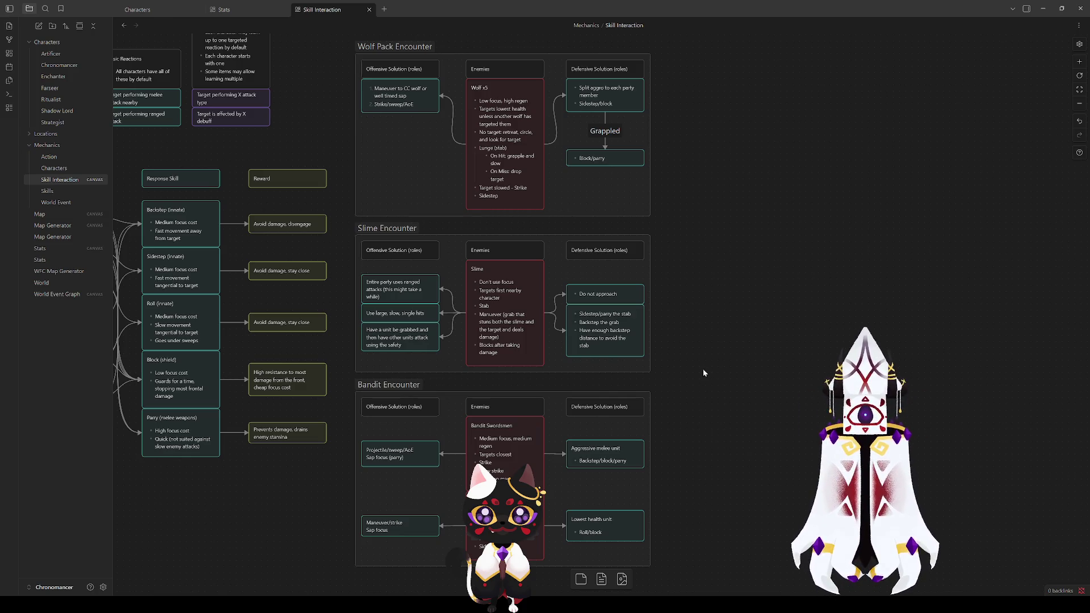
pyautogui.scroll(3, 703, 369)
pyautogui.click(509, 378)
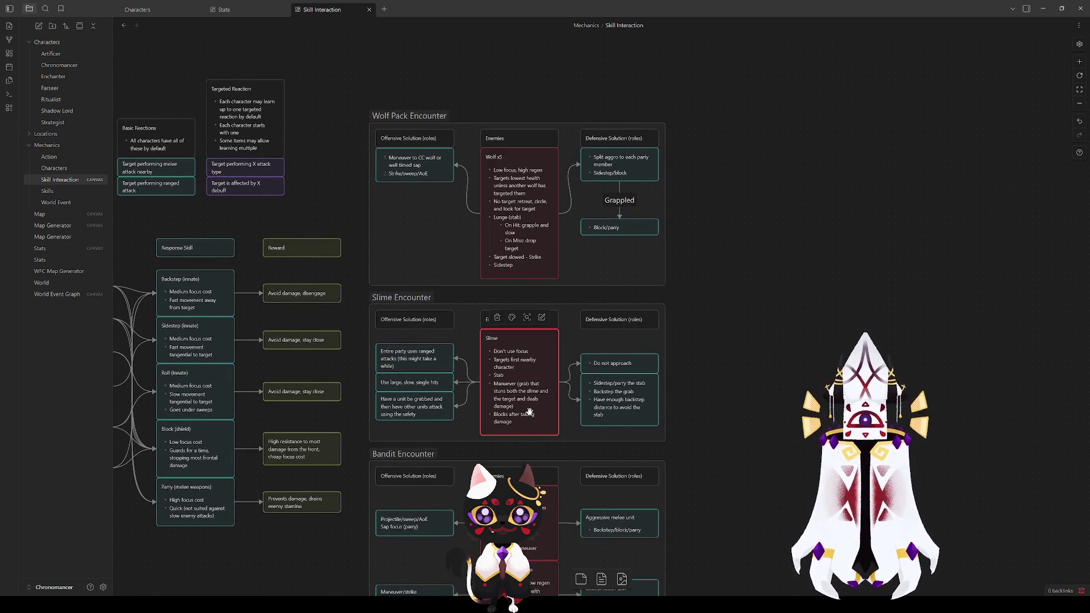
pyautogui.click(770, 419)
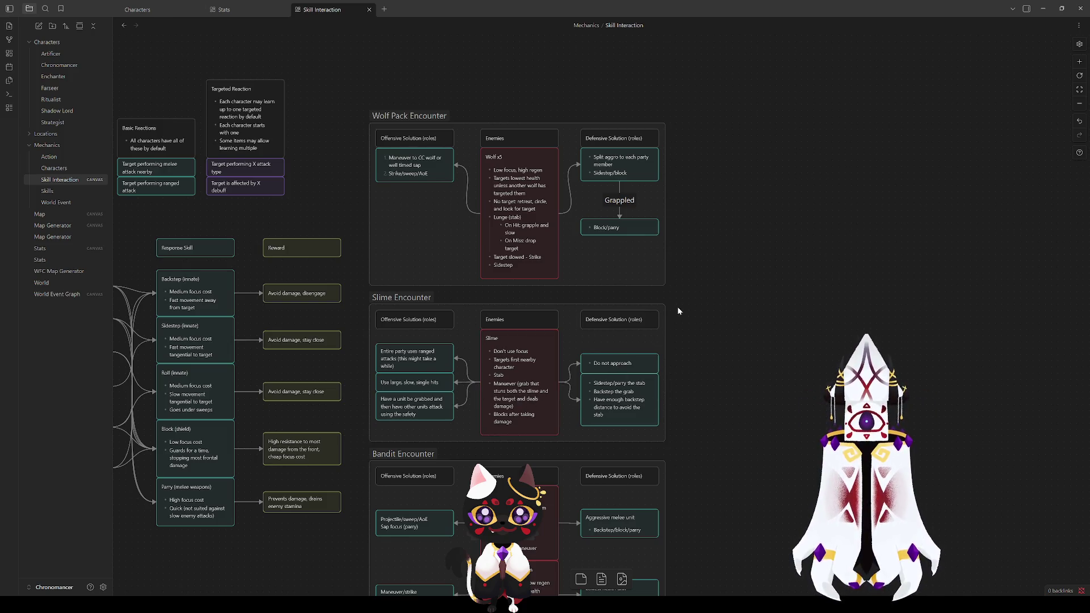
pyautogui.click(494, 193)
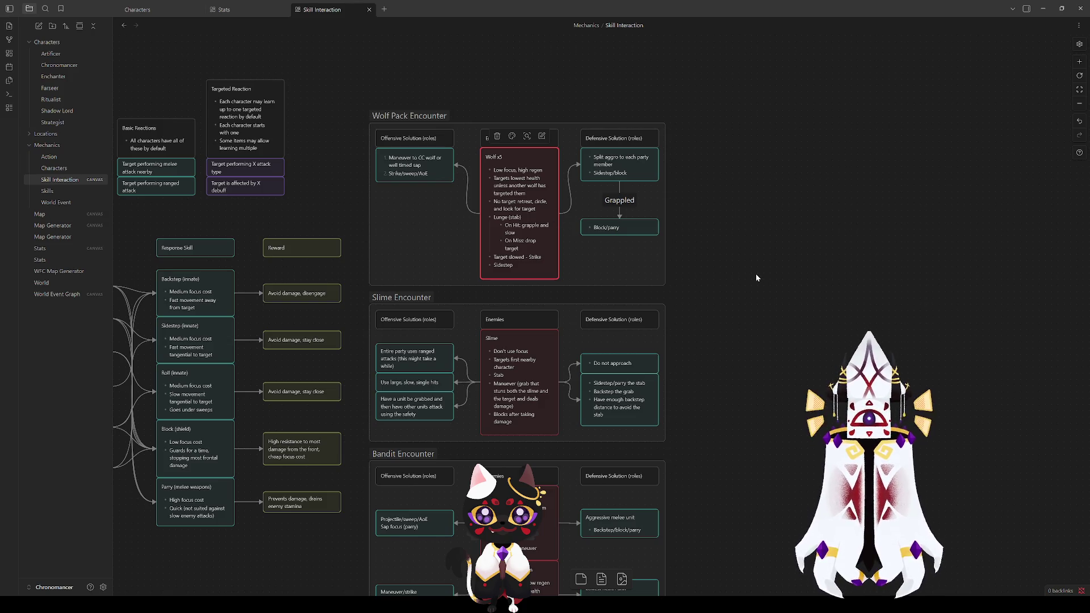
pyautogui.click(722, 276)
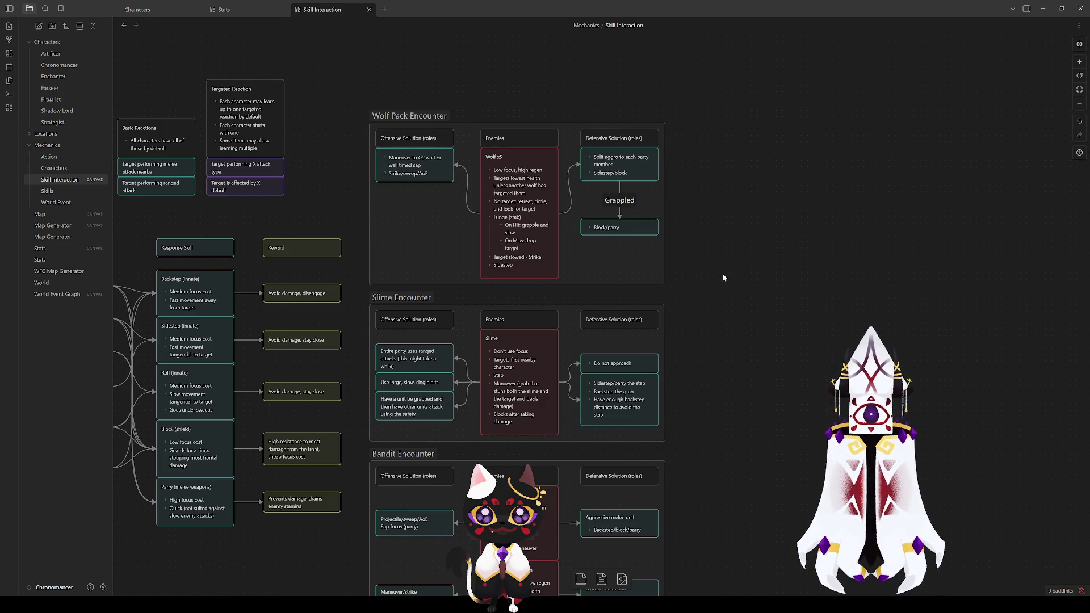
pyautogui.moveTo(719, 305)
pyautogui.mouseDown()
pyautogui.moveTo(779, 369)
pyautogui.moveTo(857, 284)
pyautogui.mouseUp()
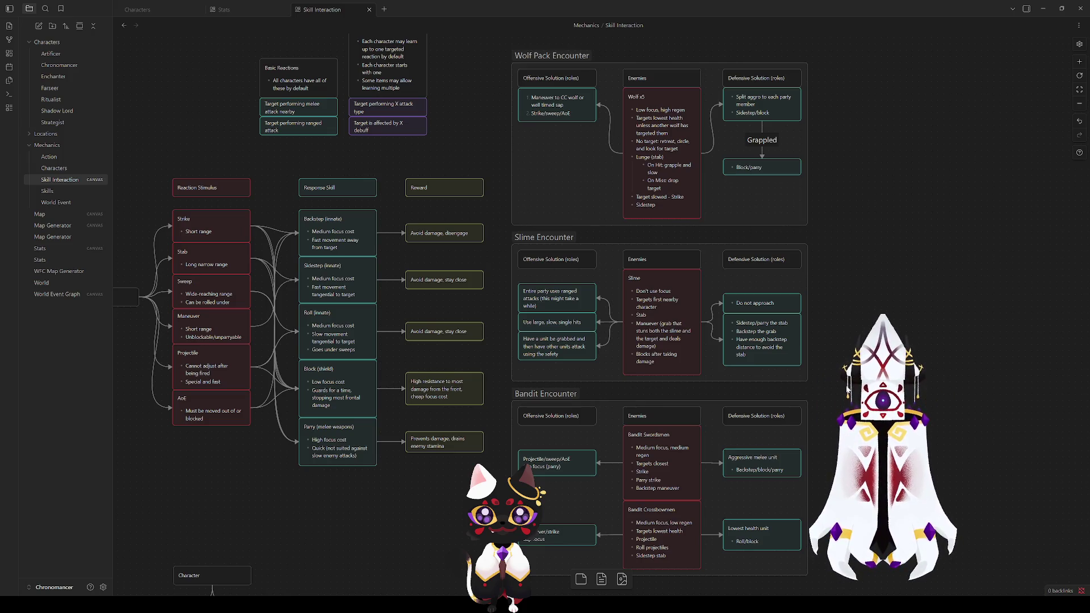
pyautogui.click(828, 411)
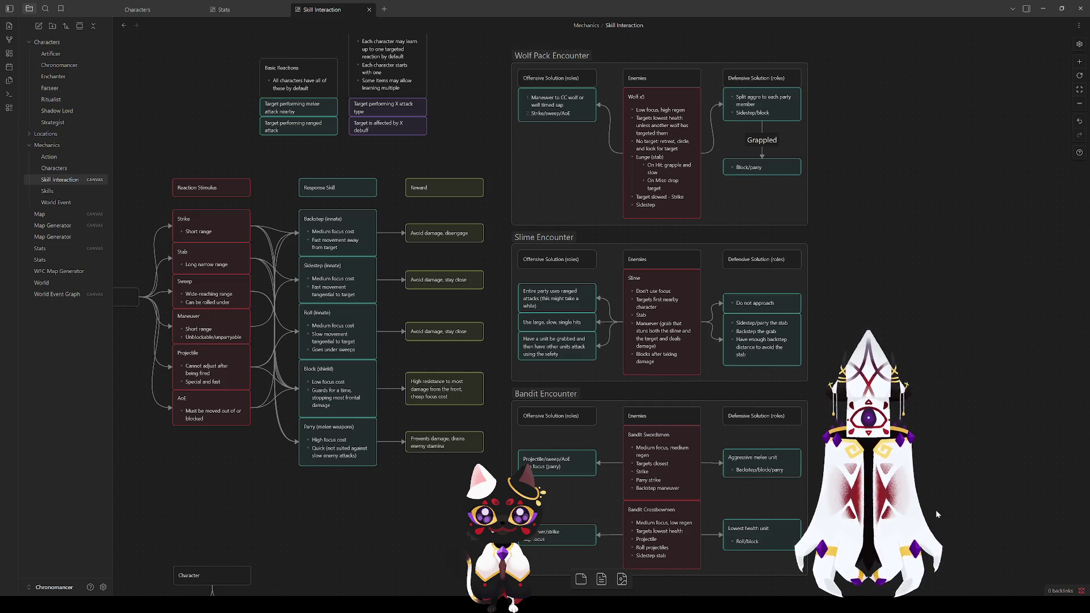
pyautogui.moveTo(876, 450)
pyautogui.mouseDown()
pyautogui.moveTo(897, 382)
pyautogui.moveTo(918, 429)
pyautogui.mouseUp()
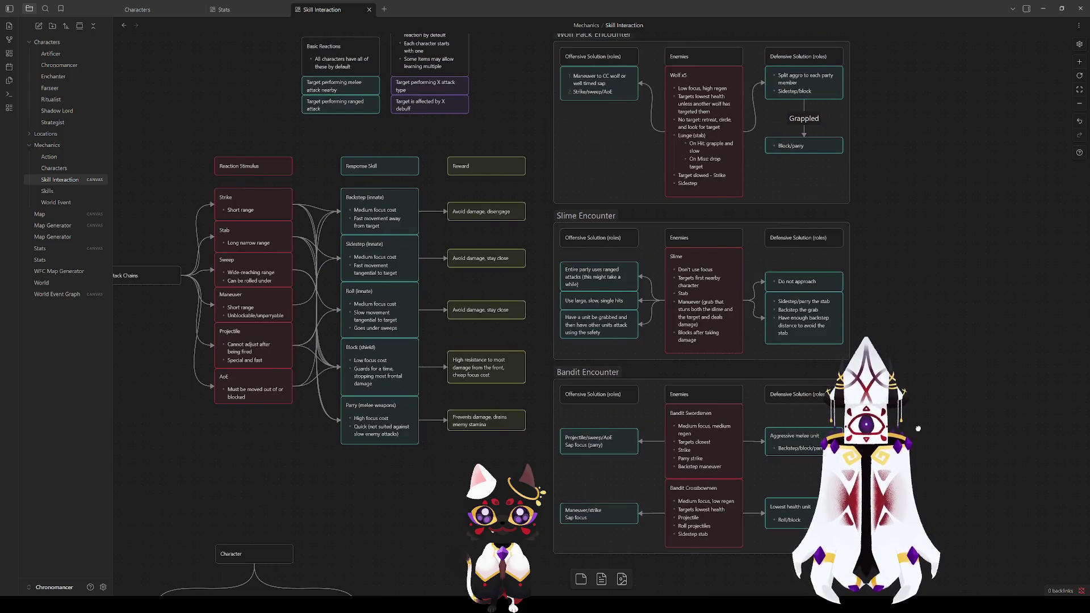
pyautogui.moveTo(292, 476)
pyautogui.mouseDown()
pyautogui.moveTo(331, 171)
pyautogui.moveTo(314, 476)
pyautogui.moveTo(614, 461)
pyautogui.moveTo(420, 492)
pyautogui.mouseUp()
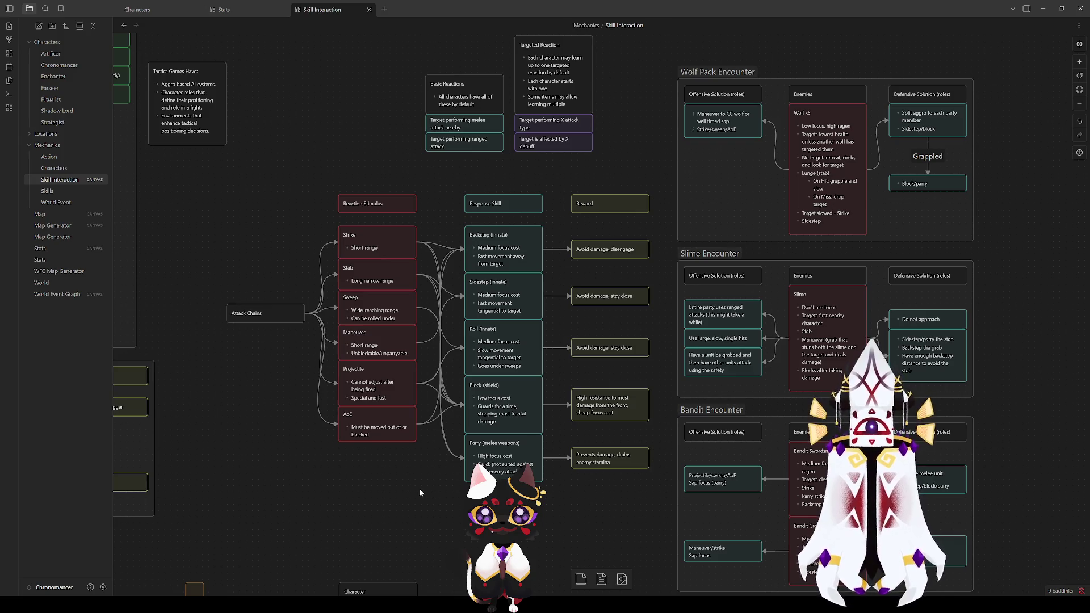
pyautogui.moveTo(440, 487); pyautogui.dragTo(395, 426)
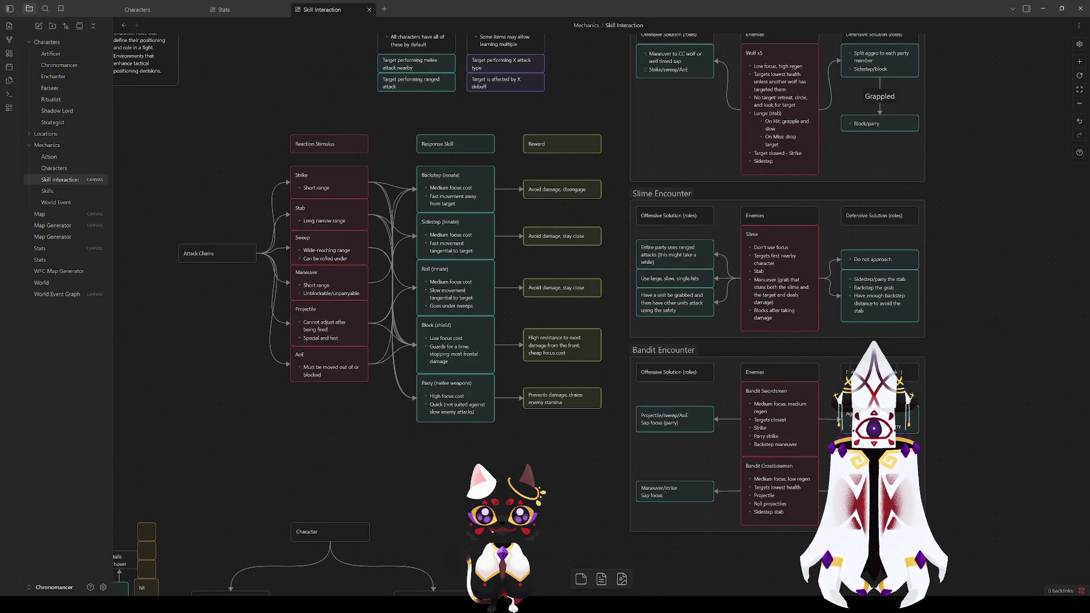